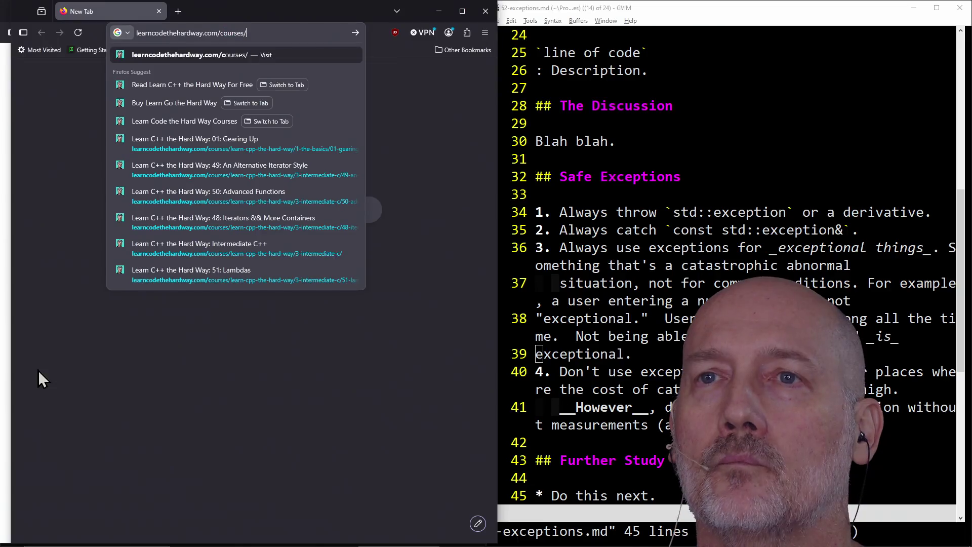
- Load the Learn C++ the Hard Way course page and open lesson 01: Gearing Up
key(Return)
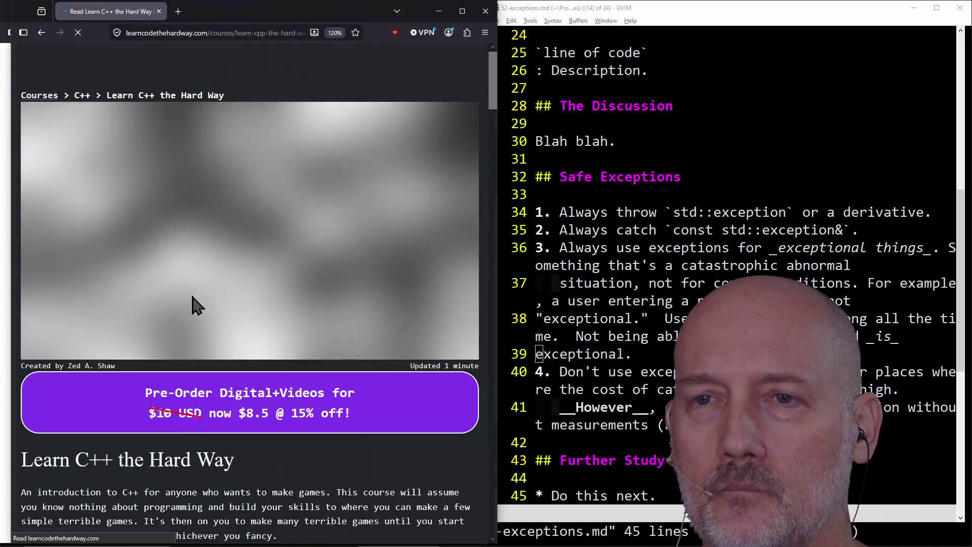
scroll(217, 223, down, 10)
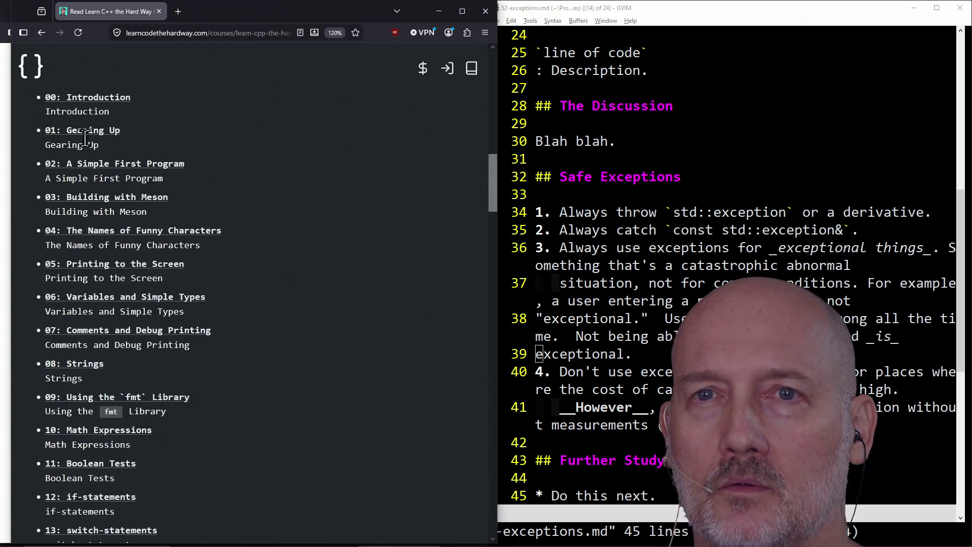
click(92, 132)
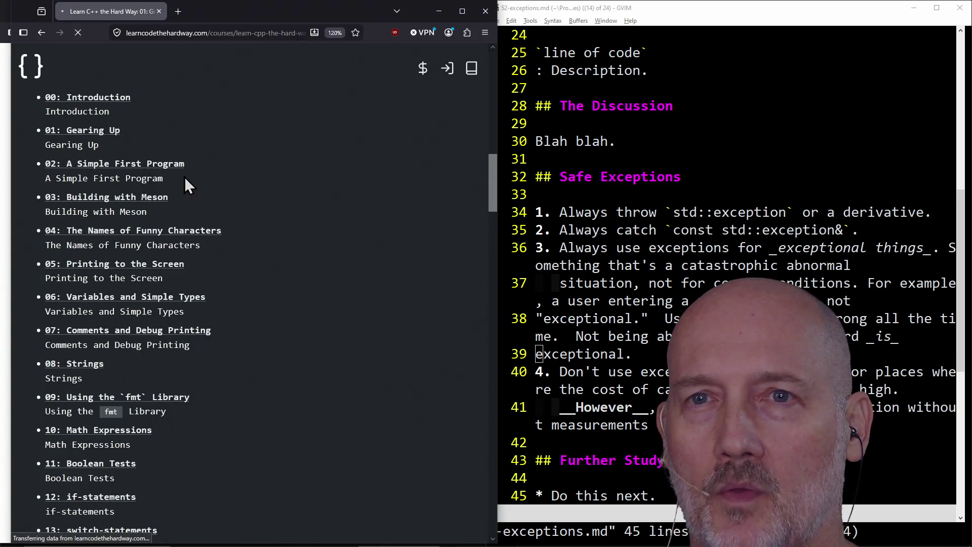
- Read through the Gearing Up lesson, then go back to the course contents list
scroll(305, 295, down, 7)
scroll(305, 294, down, 8)
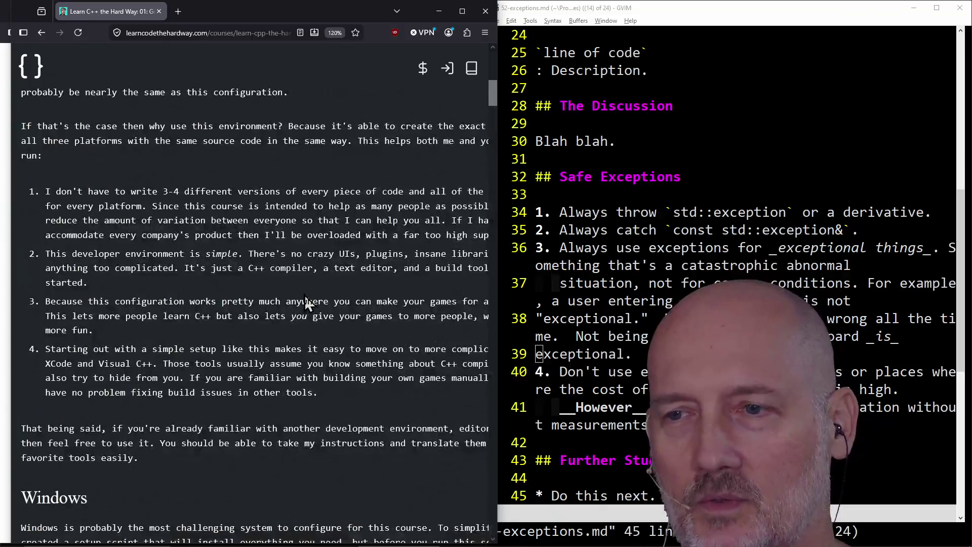
scroll(239, 350, down, 16)
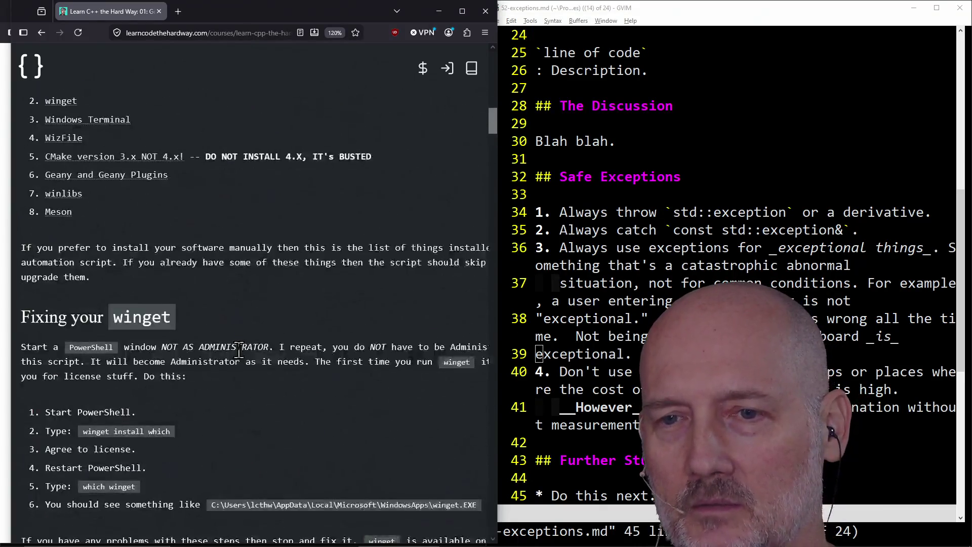
scroll(239, 351, down, 18)
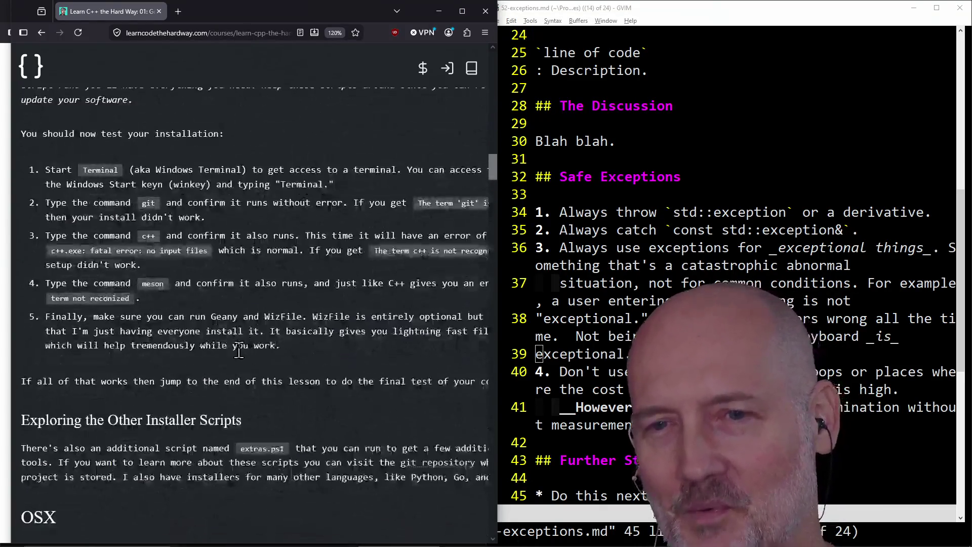
scroll(239, 350, down, 20)
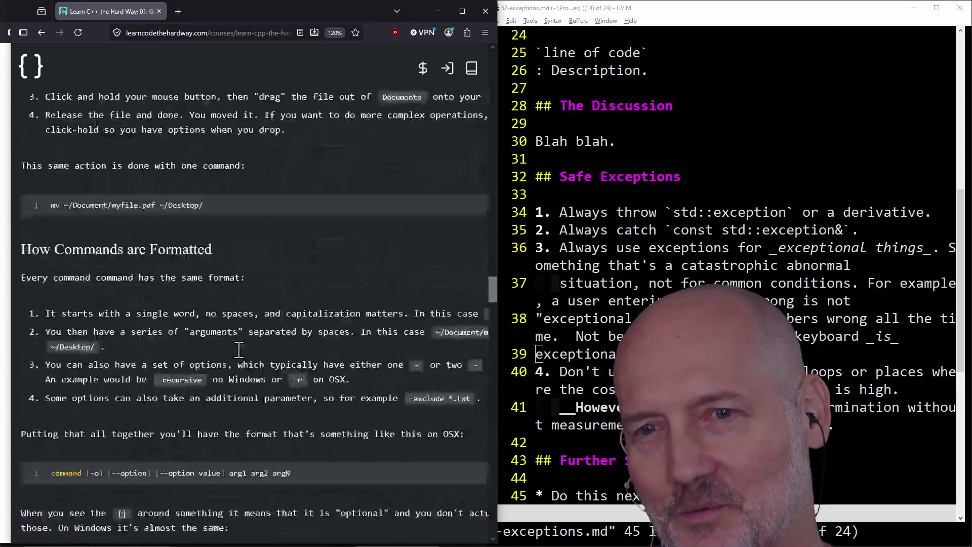
scroll(239, 351, down, 20)
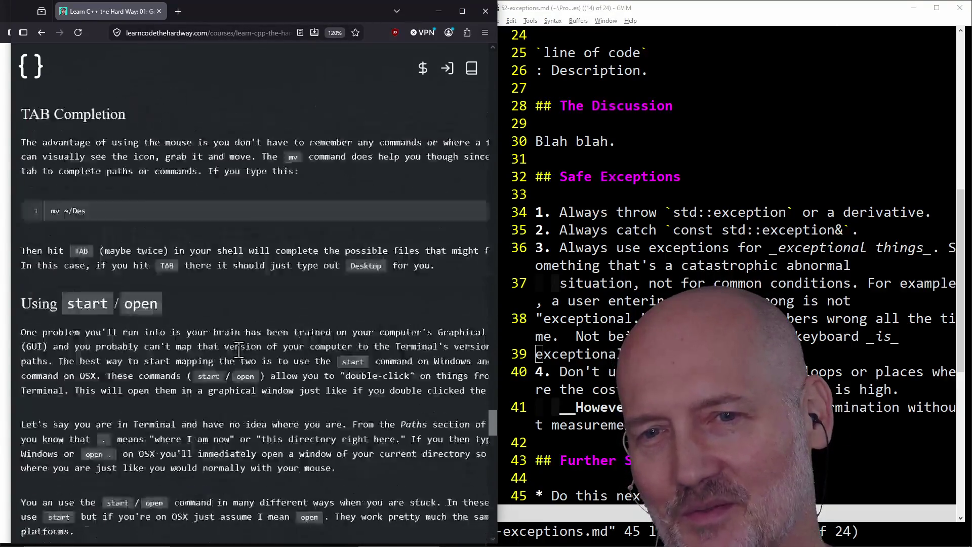
scroll(239, 350, up, 5)
scroll(240, 350, up, 15)
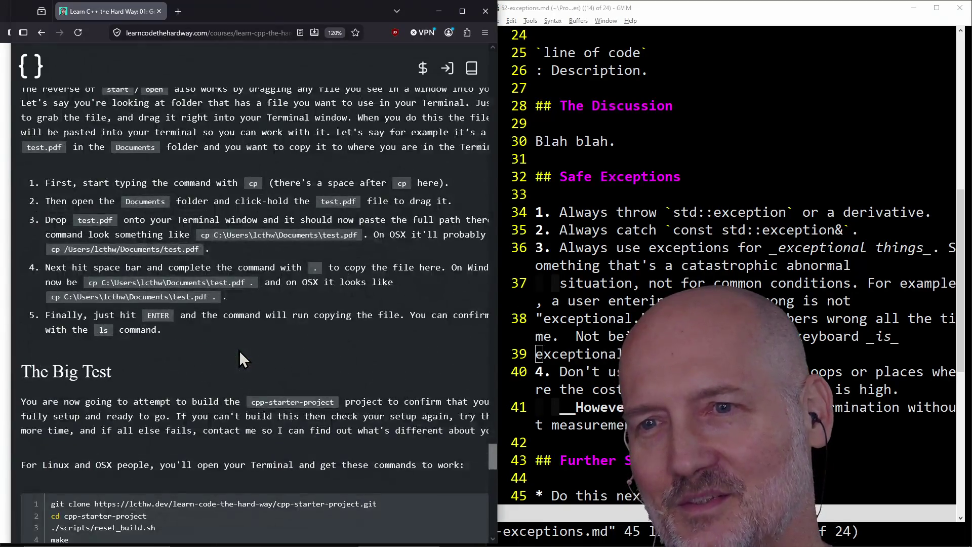
click(42, 34)
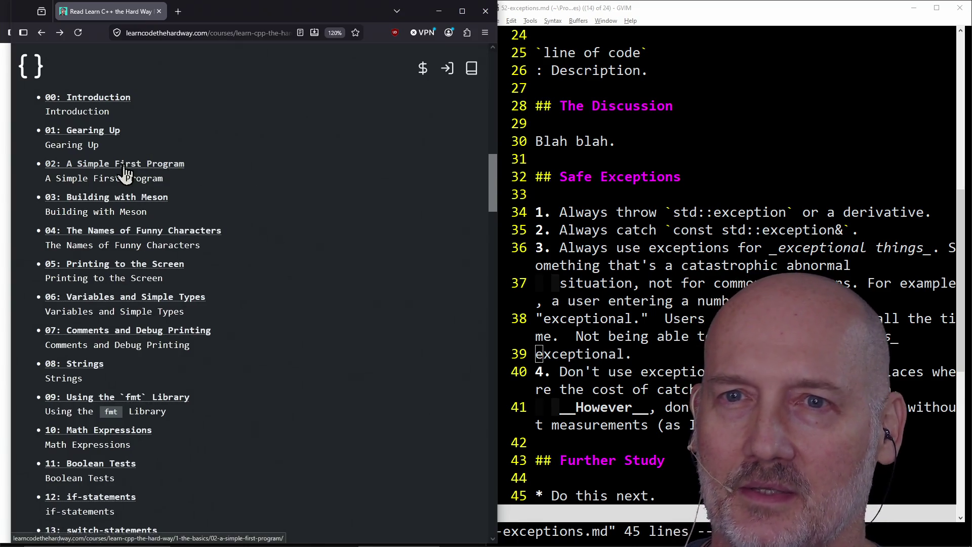
- Scroll the course contents list and open lesson 19: Input From a User
scroll(290, 196, down, 2)
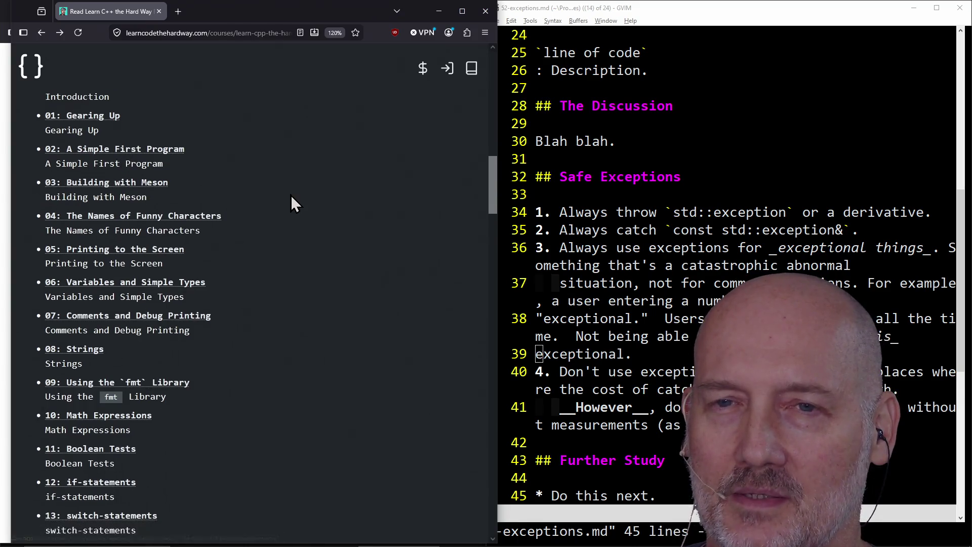
scroll(271, 185, up, 2)
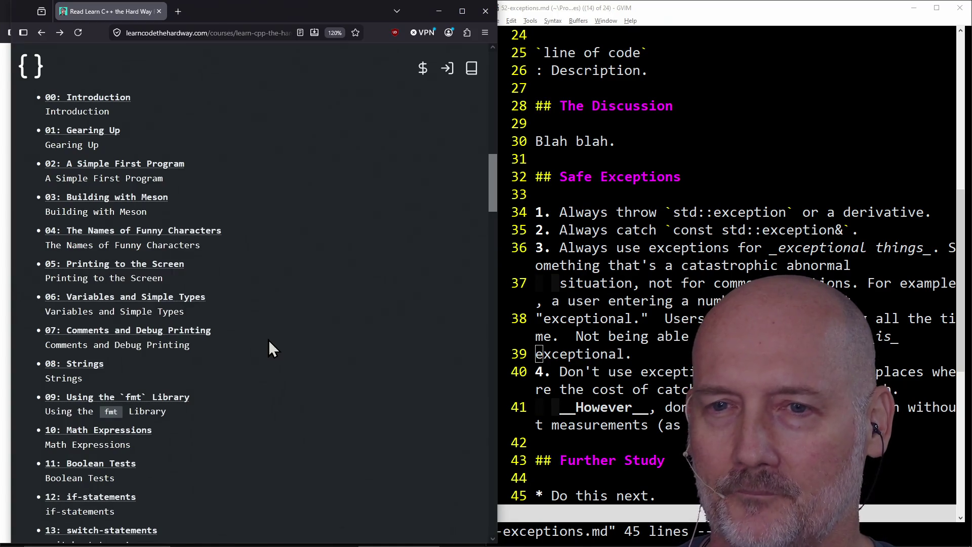
scroll(268, 339, down, 2)
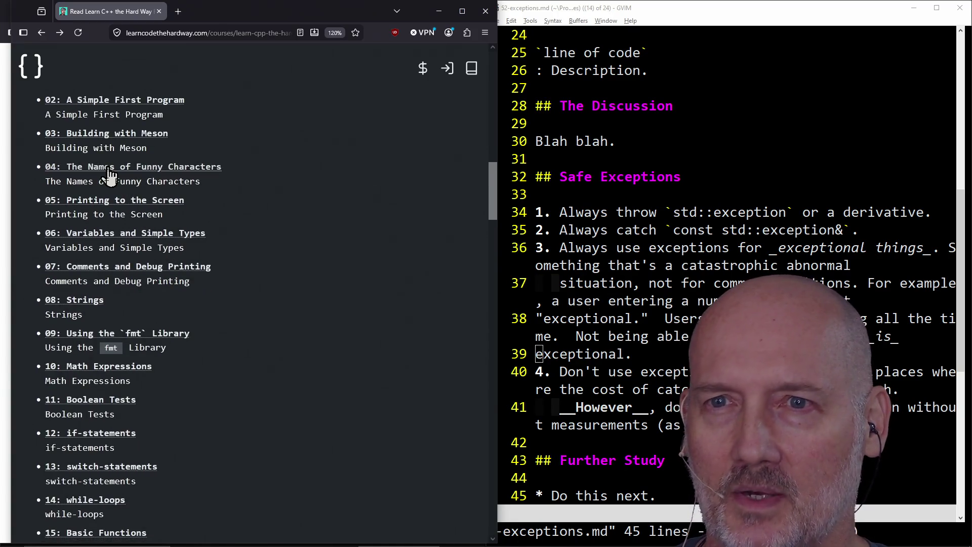
scroll(123, 303, down, 6)
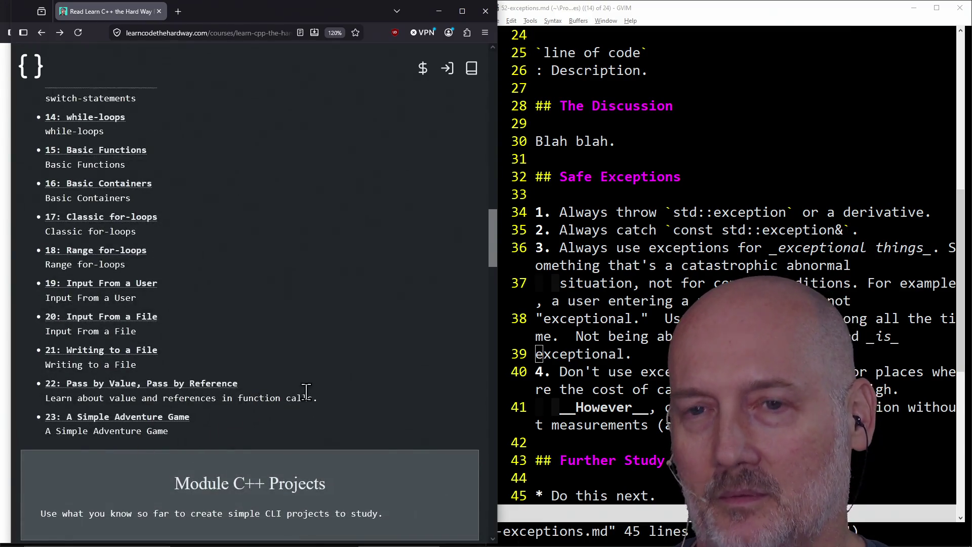
scroll(335, 386, up, 3)
scroll(334, 386, up, 3)
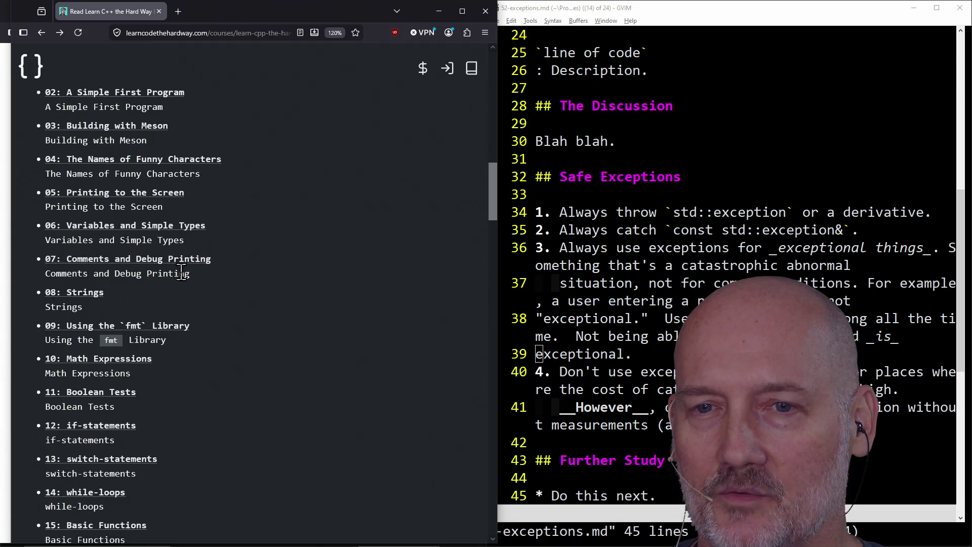
scroll(107, 245, down, 3)
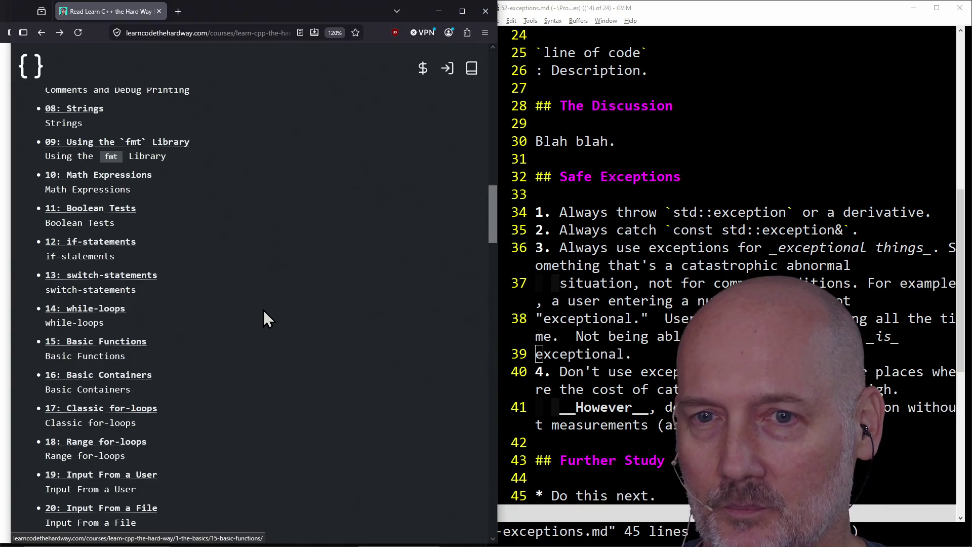
scroll(263, 311, down, 2)
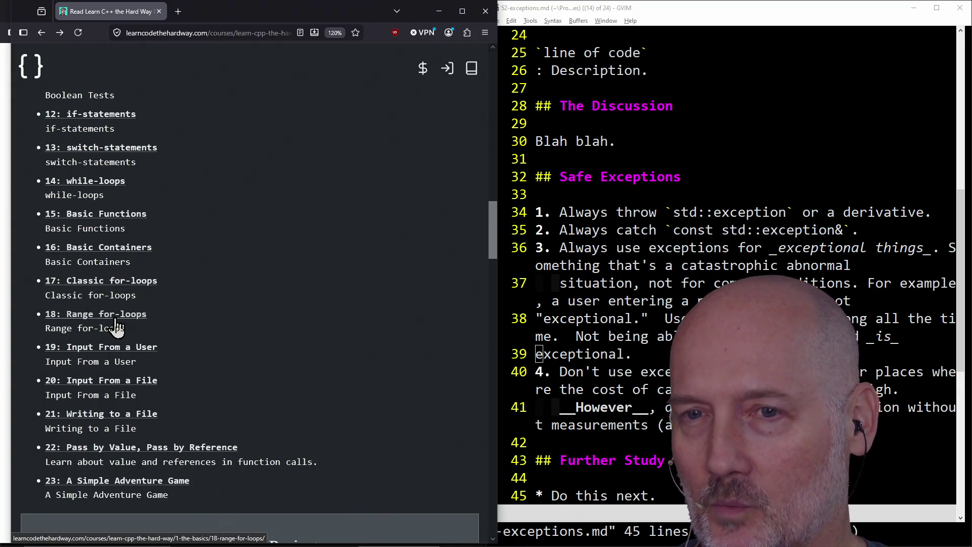
scroll(253, 294, down, 2)
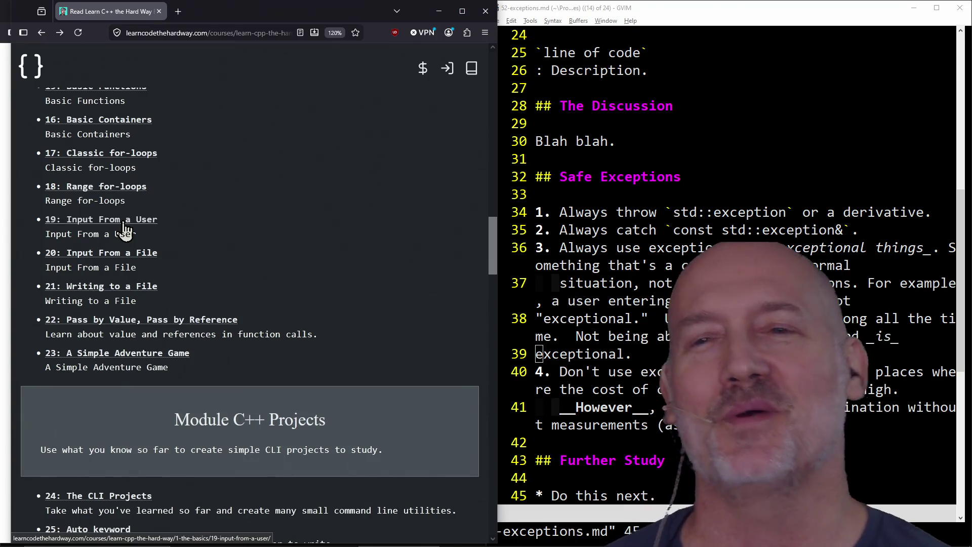
click(125, 228)
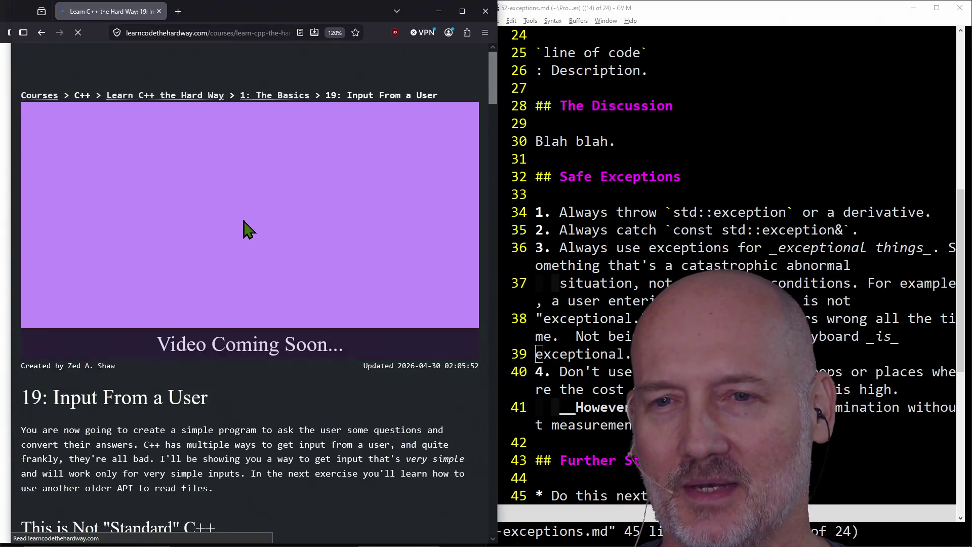
- Read through lesson 19's code listing and walkthrough
scroll(267, 227, down, 6)
scroll(269, 223, down, 7)
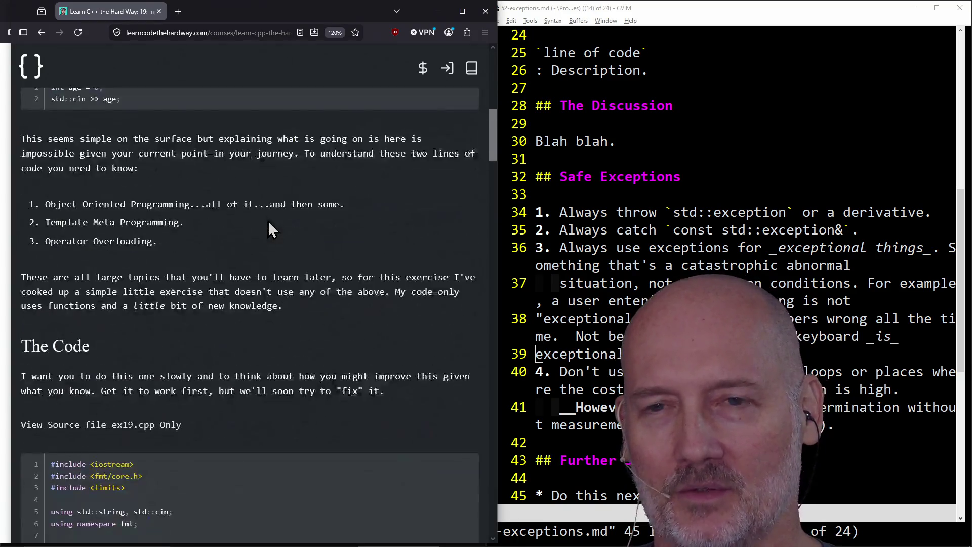
scroll(268, 223, up, 4)
scroll(269, 223, up, 4)
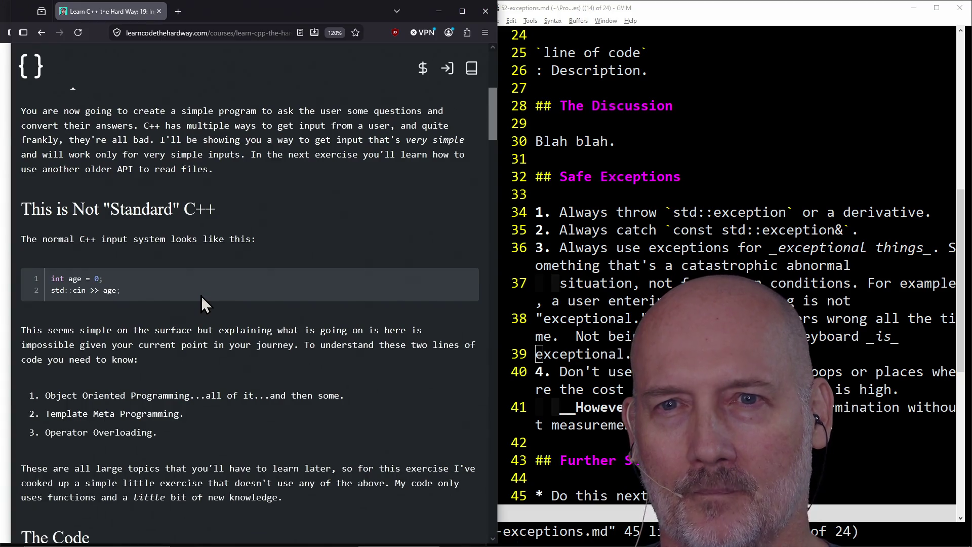
scroll(202, 295, down, 10)
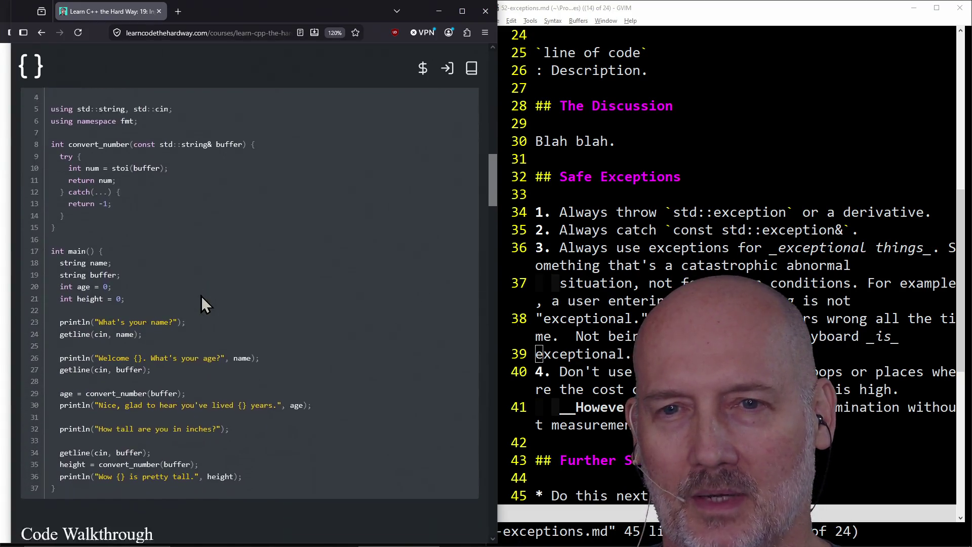
scroll(202, 296, down, 1)
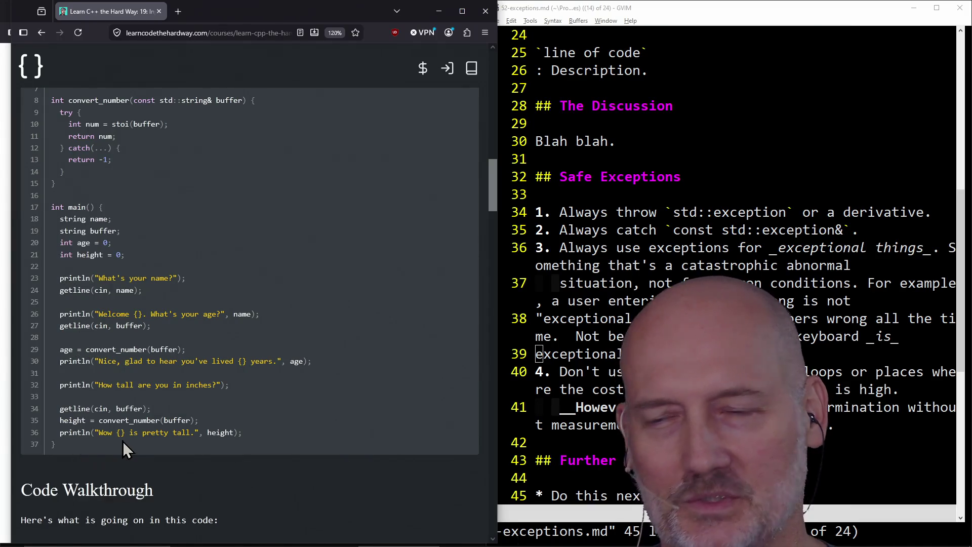
- Return to the course index and open 22: Pass by Value, Pass by Reference
scroll(122, 442, down, 3)
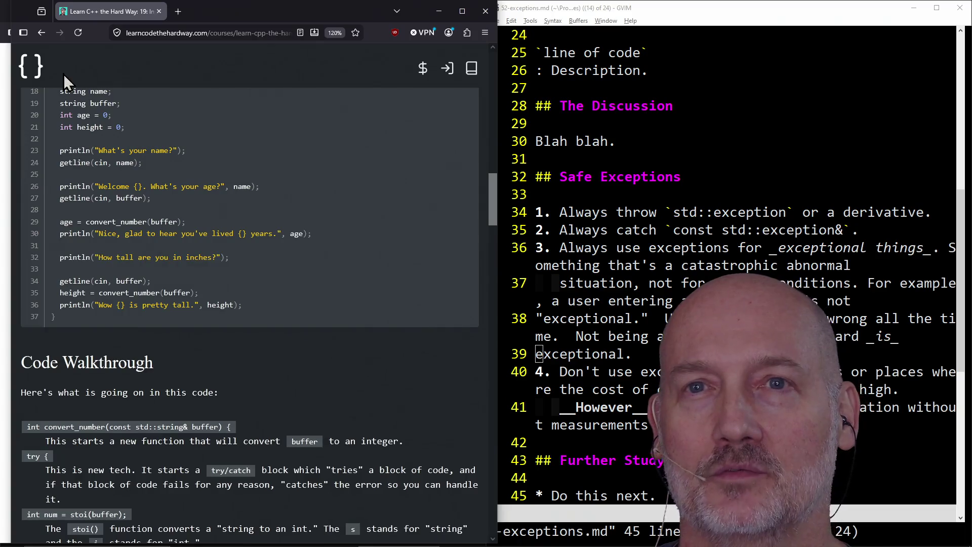
click(51, 36)
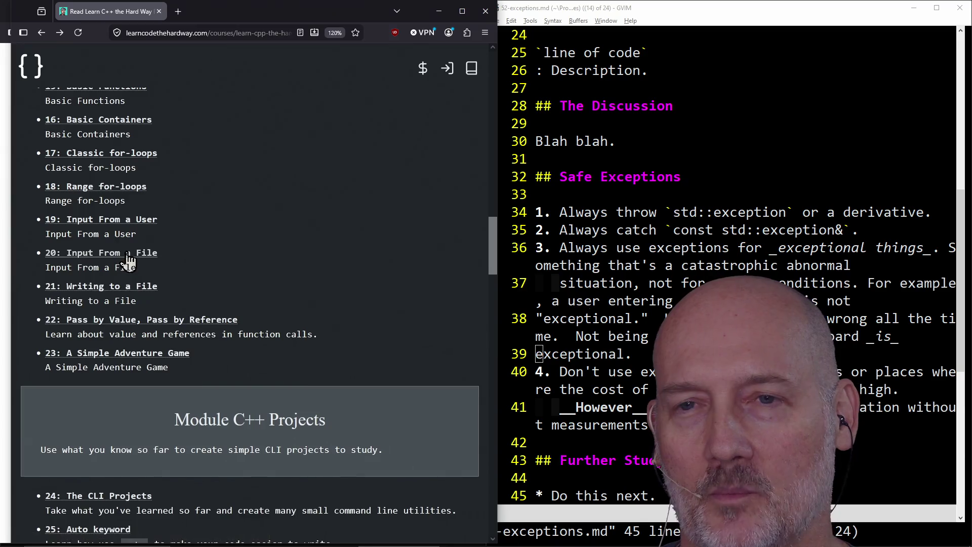
click(169, 329)
- Skim the Pass by Value lesson and go back to the course index
scroll(282, 304, down, 10)
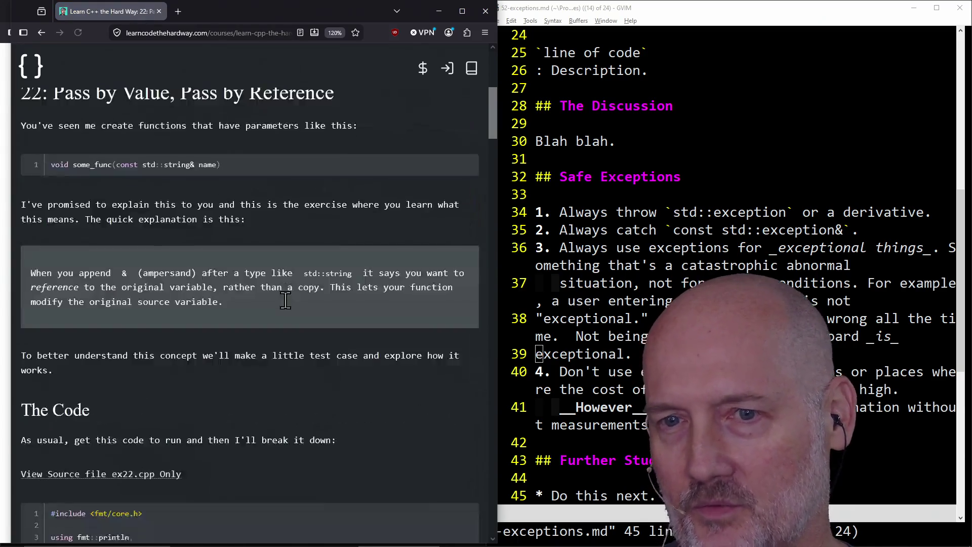
scroll(286, 301, down, 12)
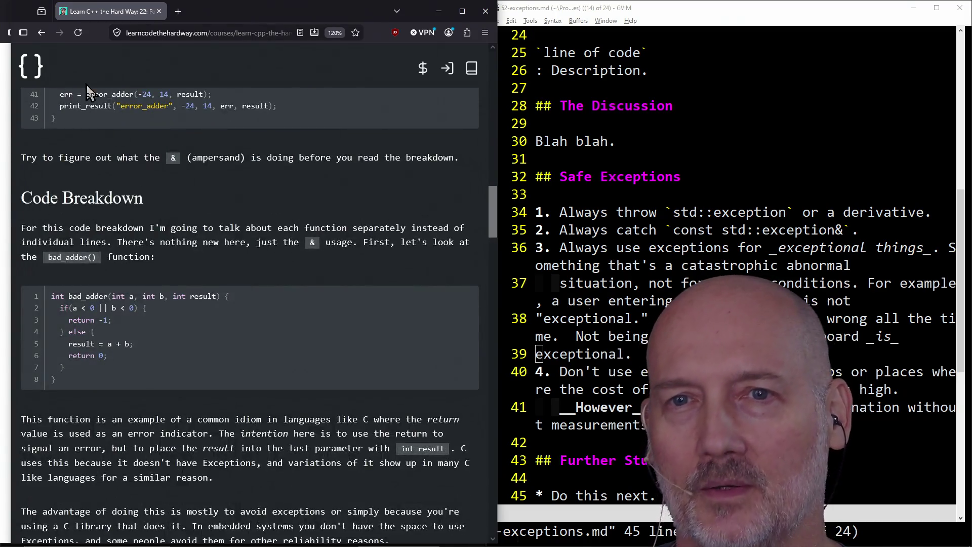
click(42, 32)
- Open 23: A Simple Adventure Game, view its starter code, and return to the index
click(135, 354)
scroll(283, 330, down, 13)
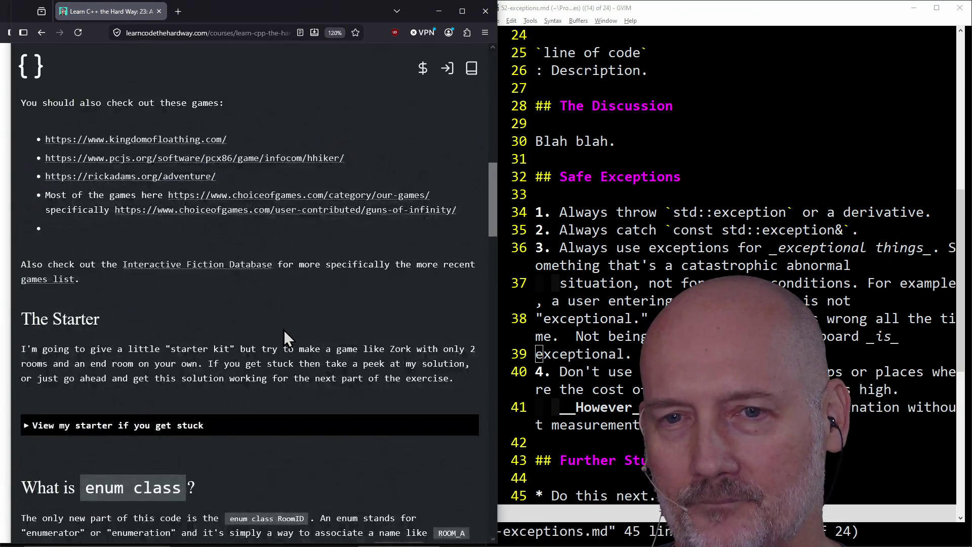
scroll(283, 330, up, 7)
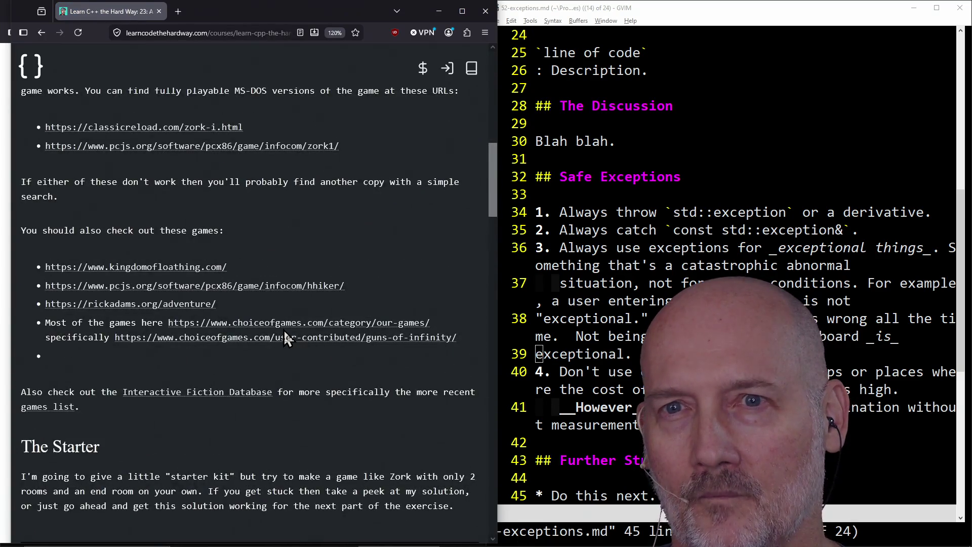
scroll(284, 337, up, 2)
scroll(283, 337, down, 8)
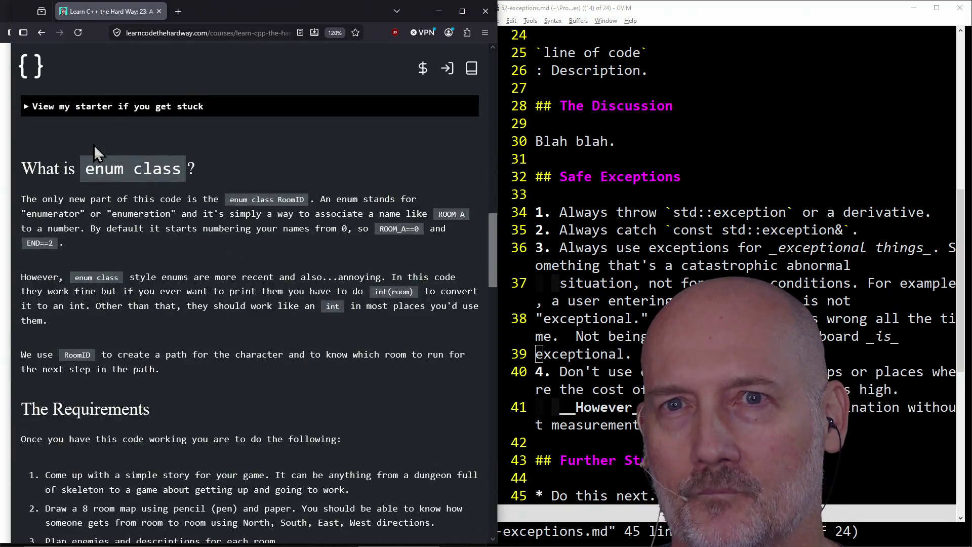
click(92, 110)
scroll(78, 363, down, 10)
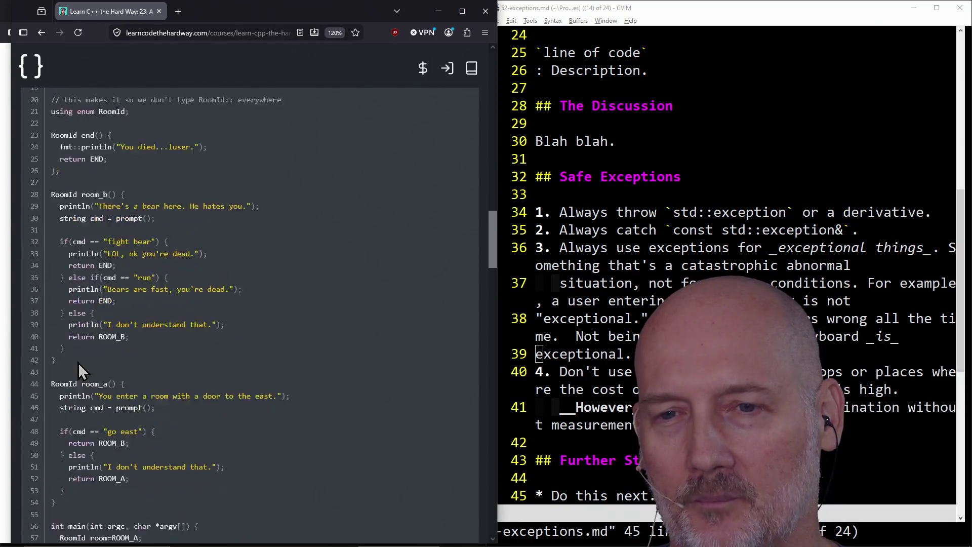
scroll(78, 362, down, 10)
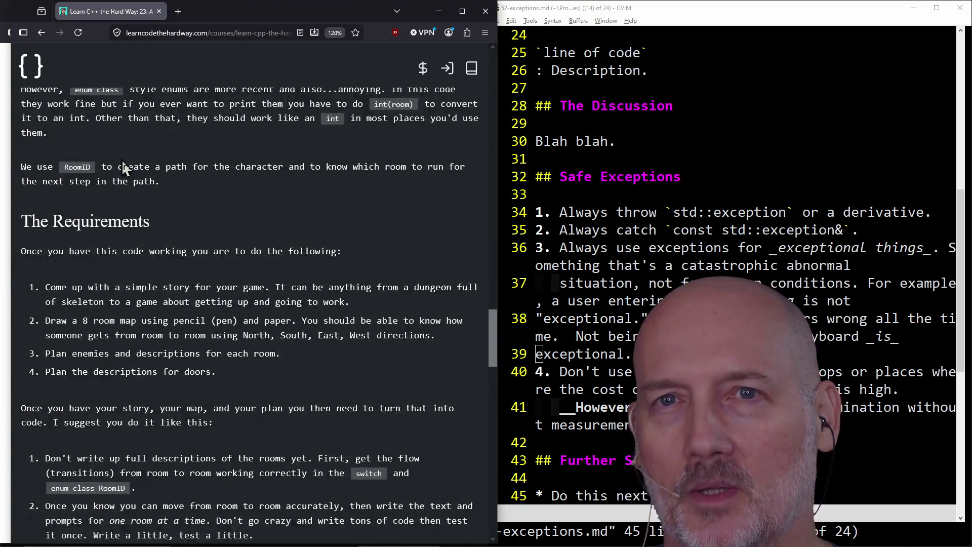
click(43, 33)
scroll(215, 204, down, 5)
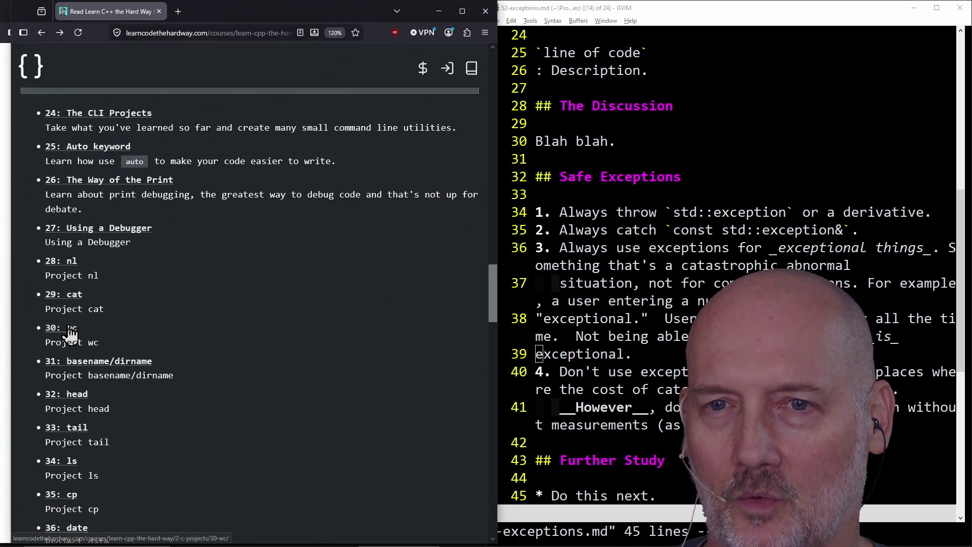
scroll(189, 335, down, 1)
scroll(152, 314, down, 2)
scroll(106, 324, up, 5)
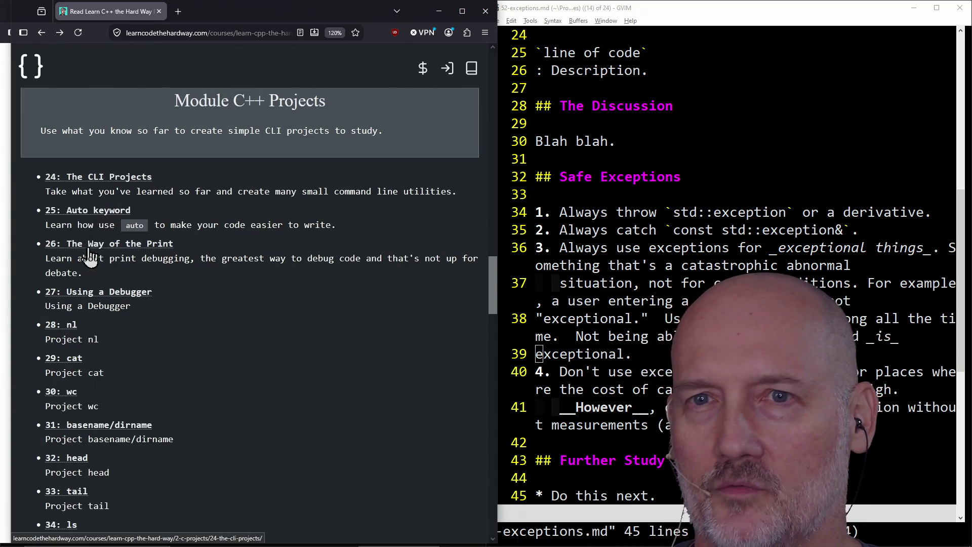
scroll(215, 323, down, 4)
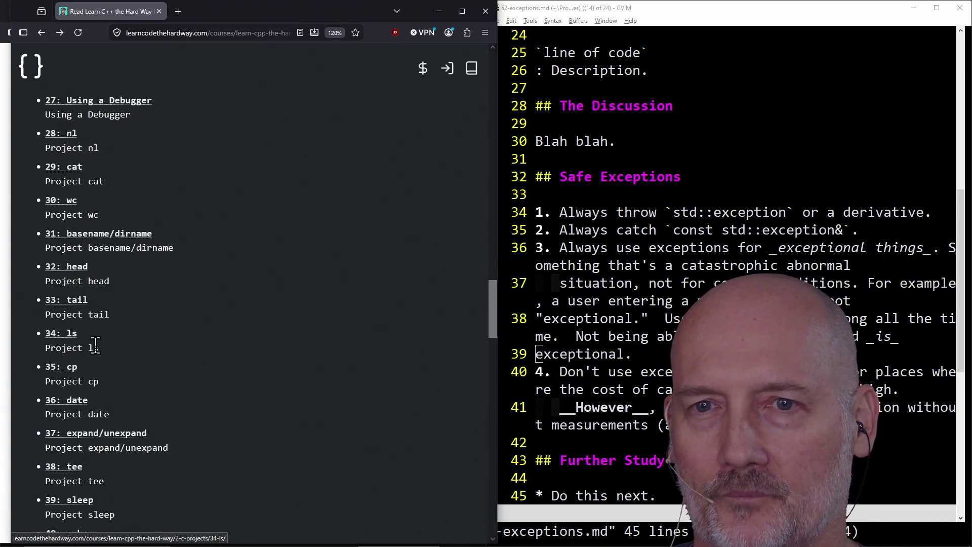
click(73, 267)
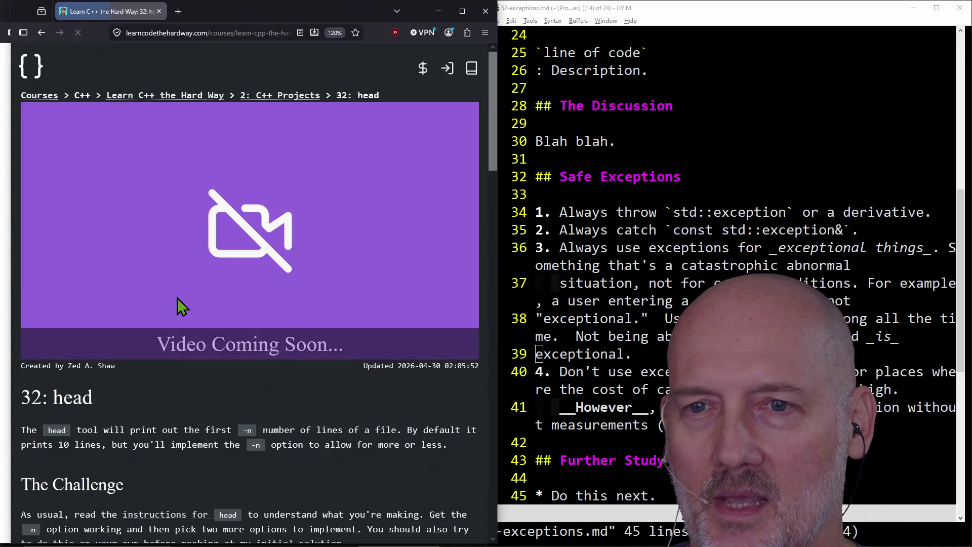
scroll(177, 299, down, 4)
click(126, 420)
scroll(163, 358, down, 10)
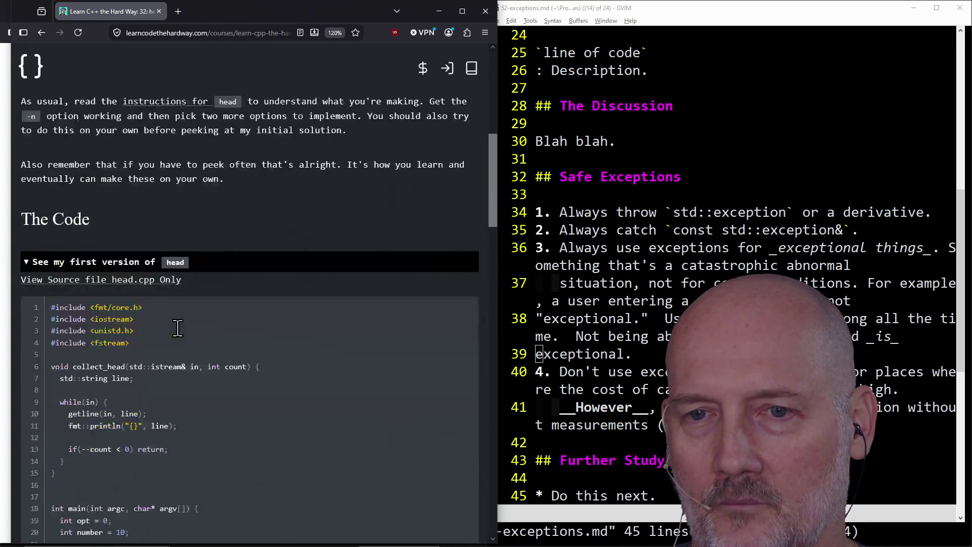
scroll(119, 361, up, 1)
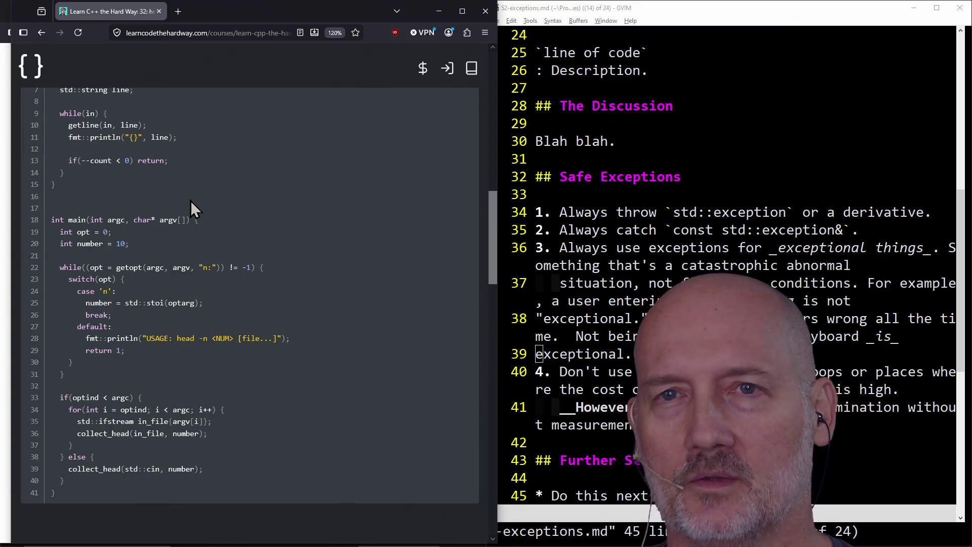
click(44, 36)
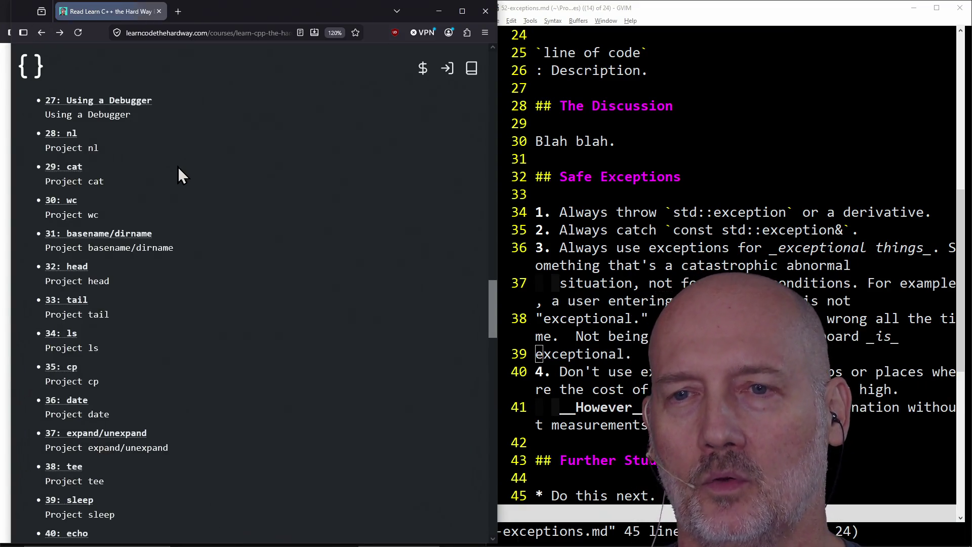
- Open lesson 34: ls and expand the first version of its code listing
click(71, 334)
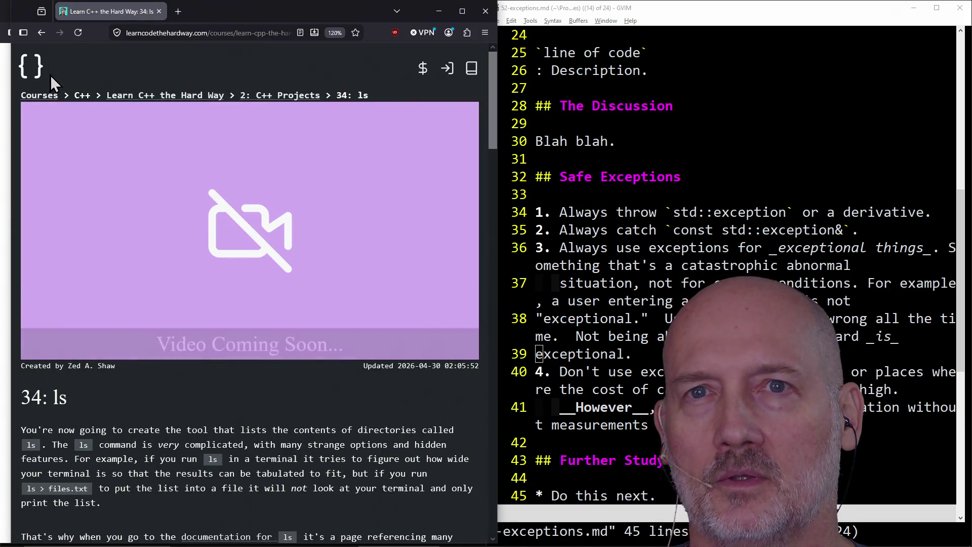
scroll(152, 213, down, 10)
scroll(131, 253, down, 3)
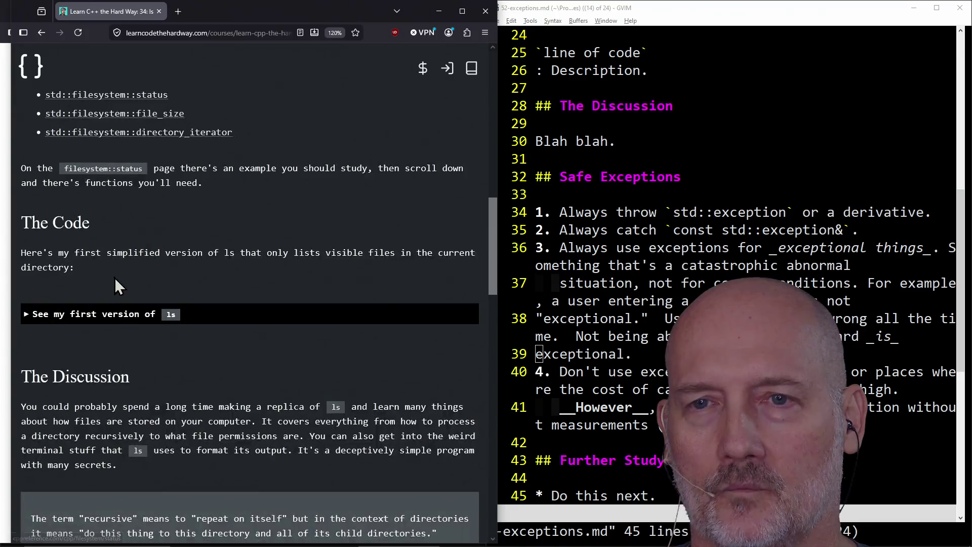
click(112, 315)
scroll(154, 361, down, 5)
scroll(154, 363, up, 3)
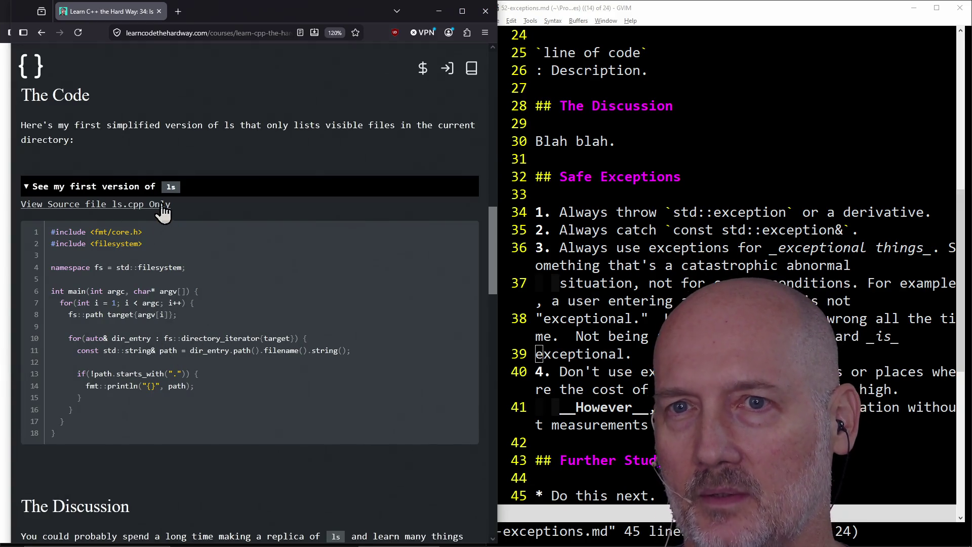
click(154, 191)
click(145, 193)
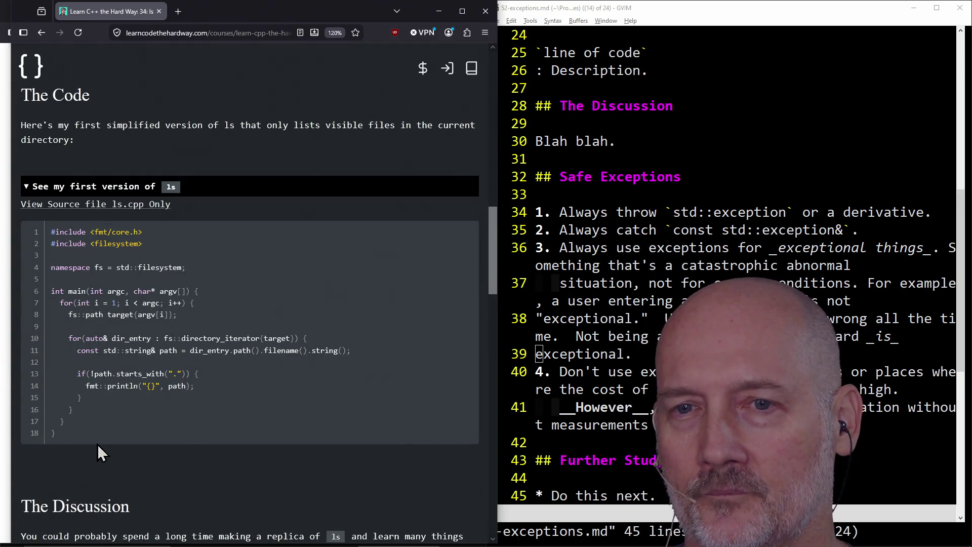
- Return to the course index and open the 39: sleep lesson
click(42, 33)
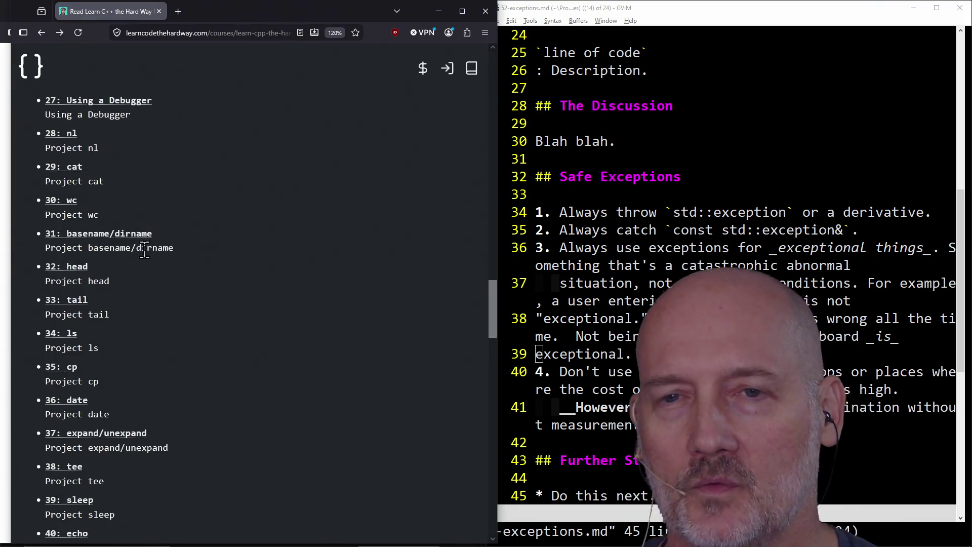
scroll(185, 345, down, 2)
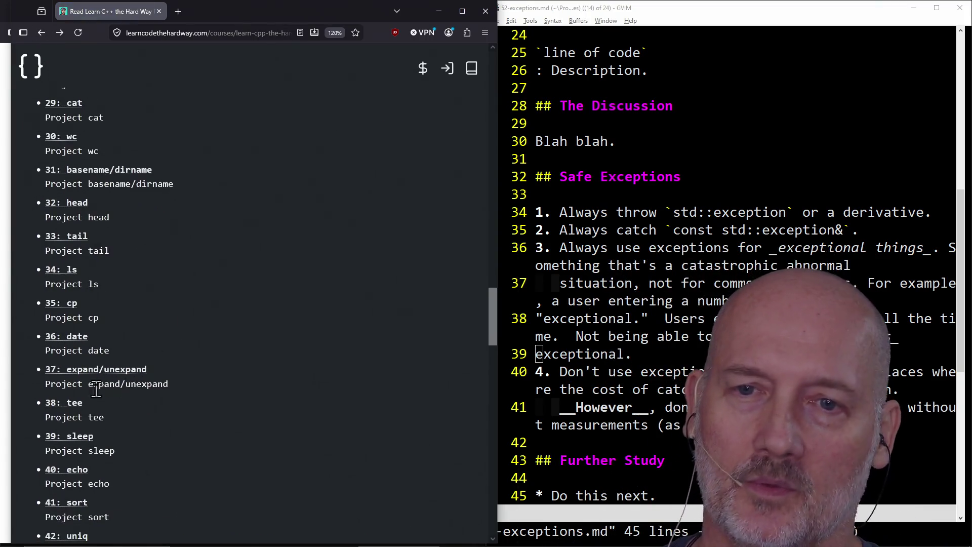
scroll(232, 379, down, 6)
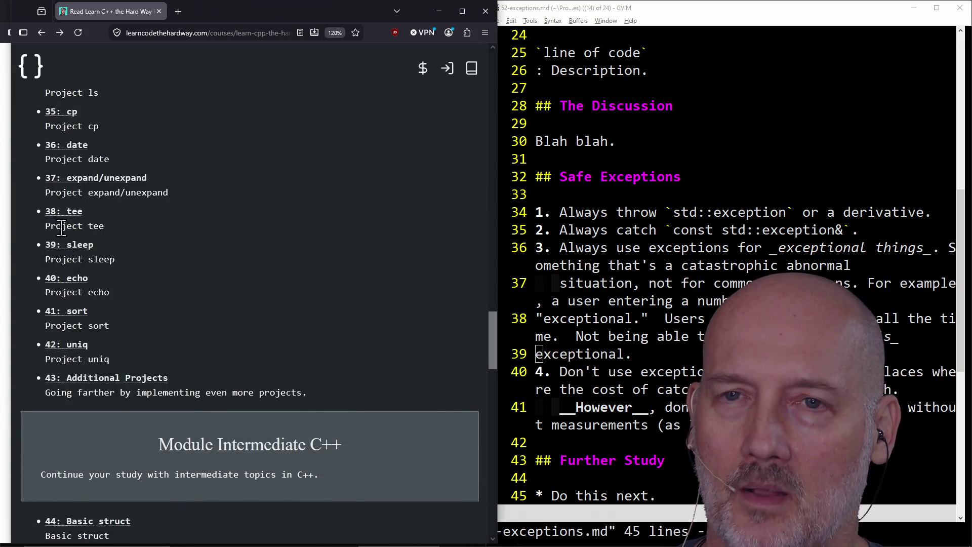
scroll(84, 293, up, 8)
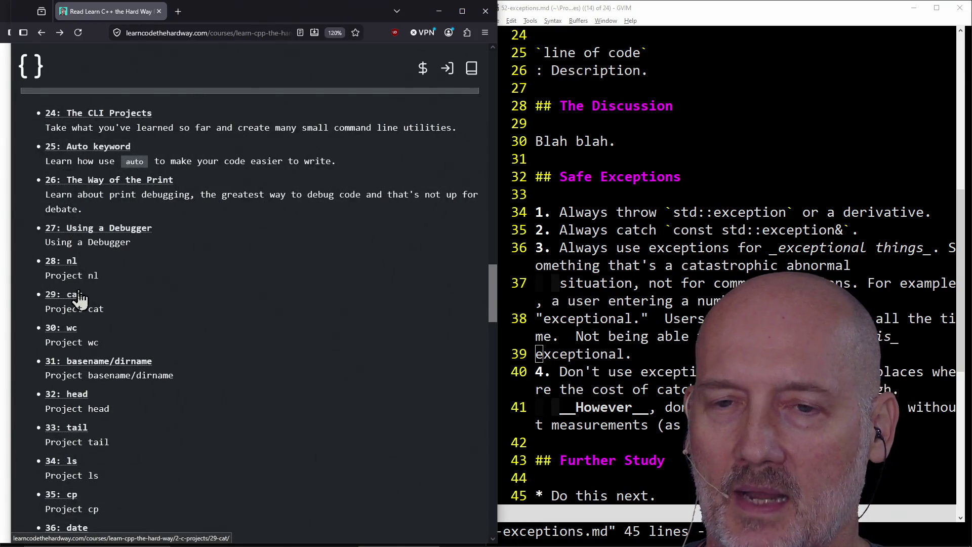
scroll(86, 354, down, 4)
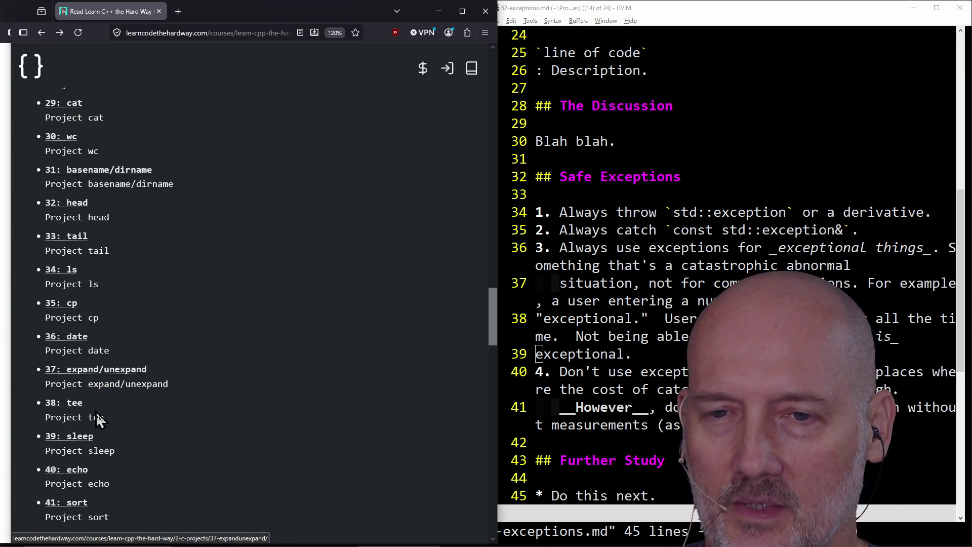
click(76, 439)
- Read through the 39: sleep lesson
scroll(264, 380, down, 4)
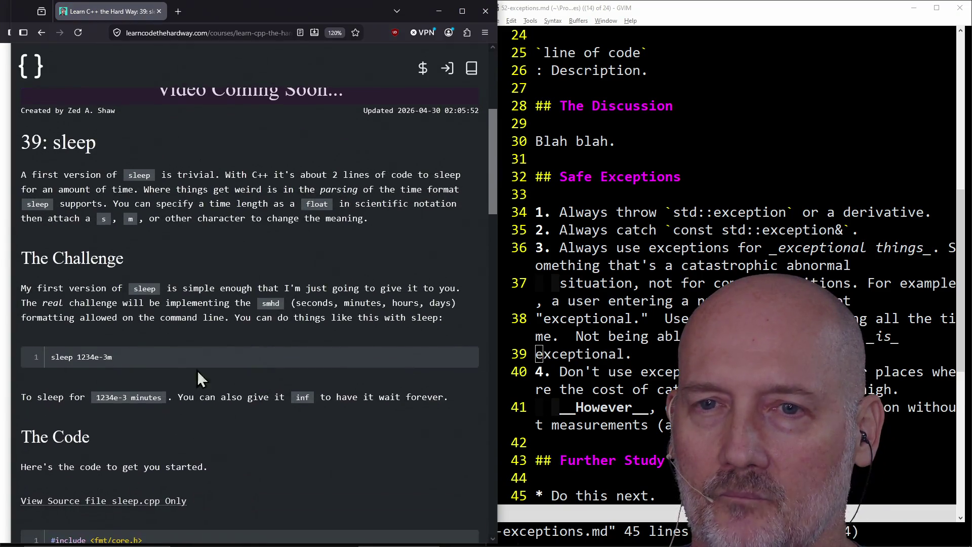
scroll(131, 366, down, 4)
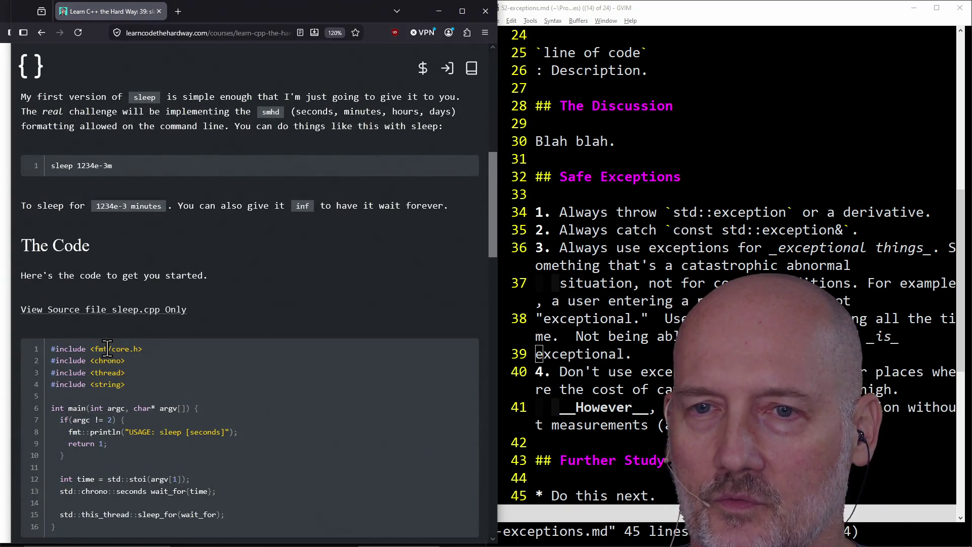
scroll(108, 385, down, 5)
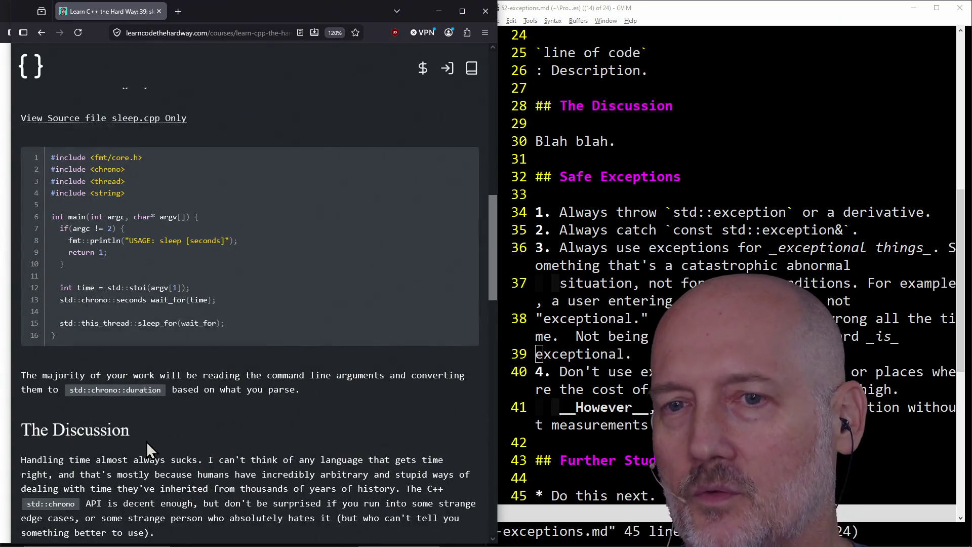
scroll(147, 446, down, 2)
scroll(147, 447, up, 9)
scroll(146, 447, down, 8)
scroll(146, 441, down, 1)
scroll(123, 406, up, 15)
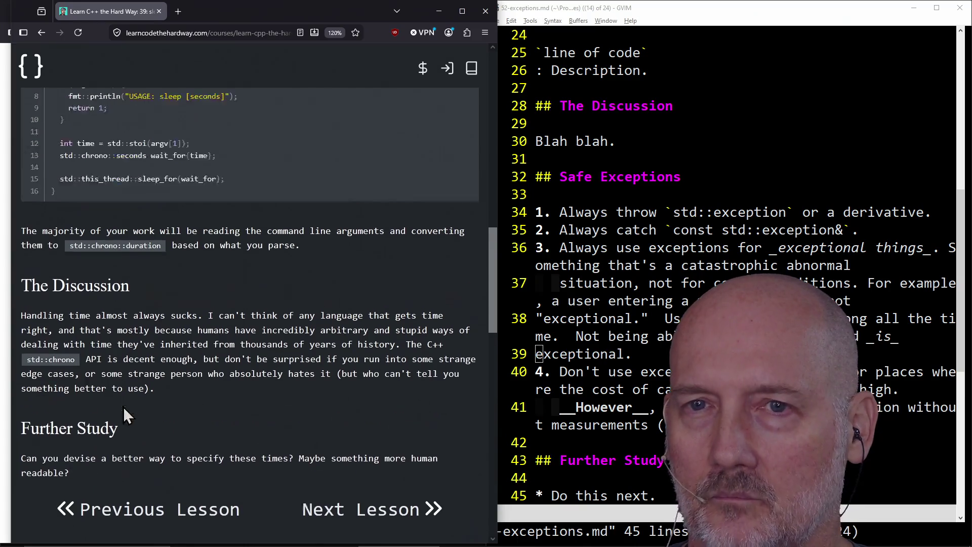
- Go back to the index and open 46: Memory Management under Module Intermediate C++
click(39, 33)
scroll(257, 302, down, 10)
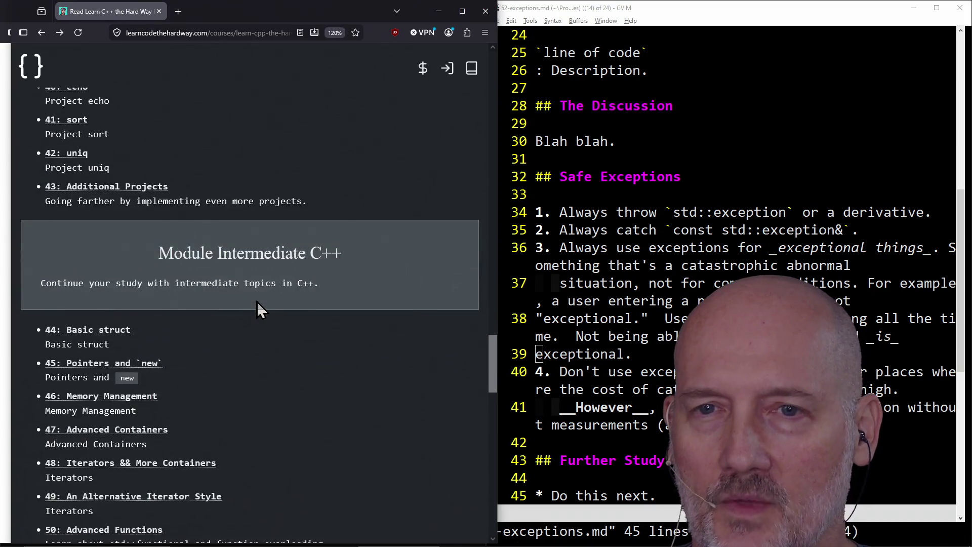
scroll(254, 298, up, 3)
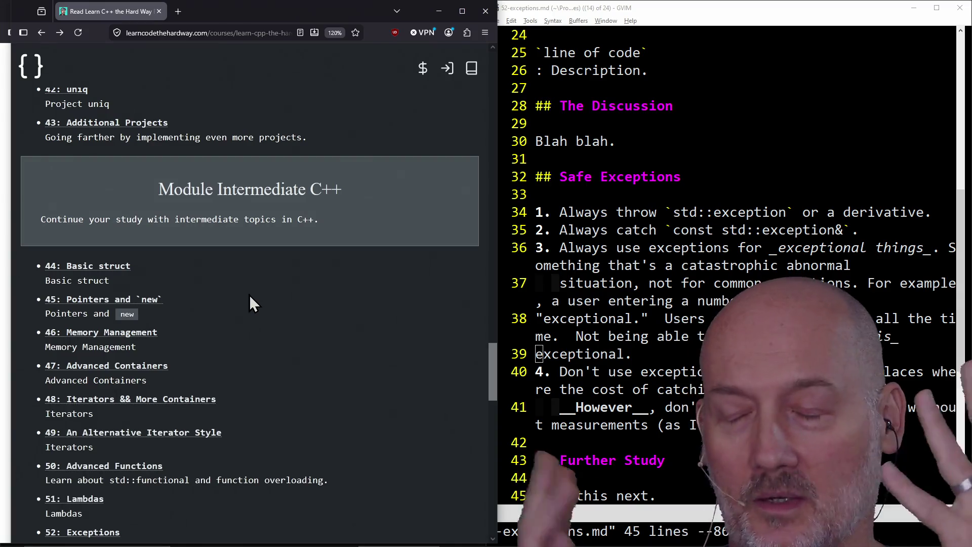
scroll(245, 300, down, 2)
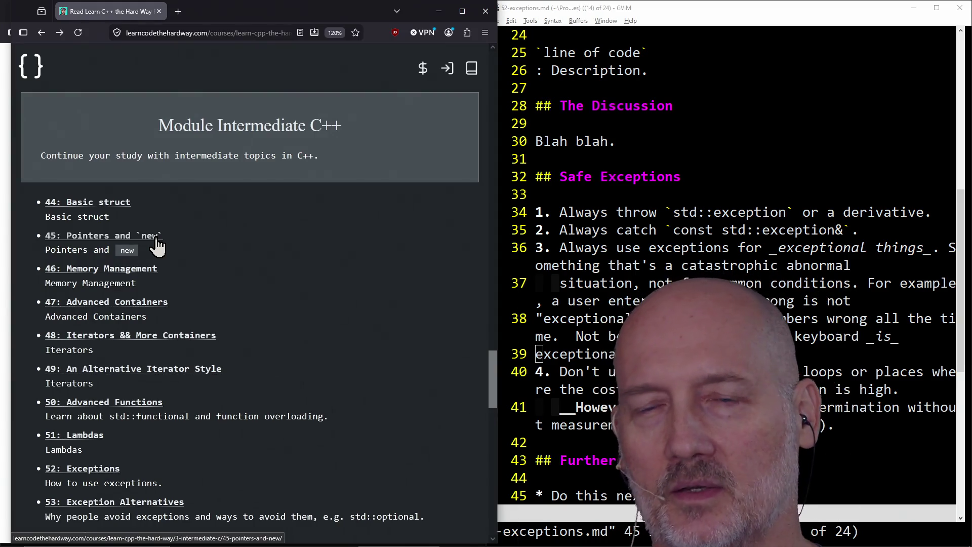
click(133, 271)
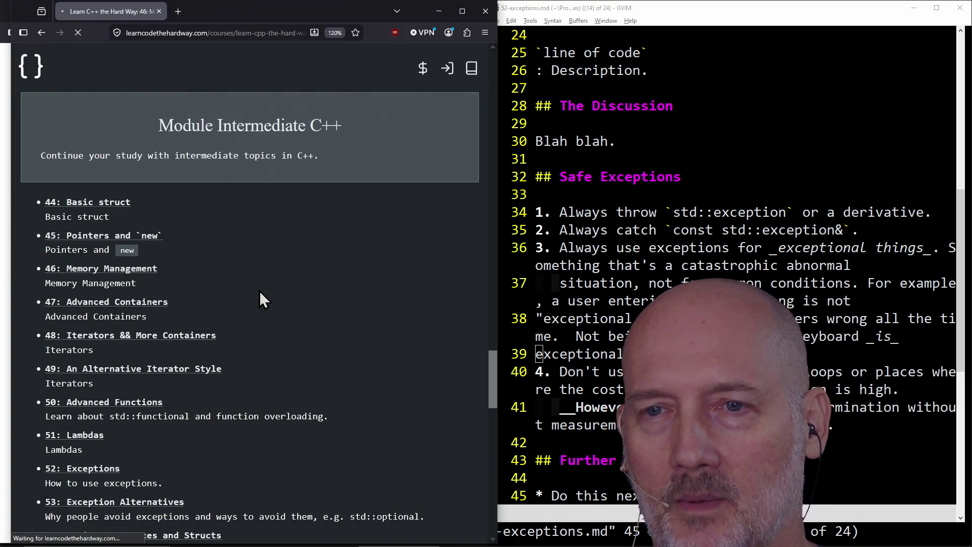
- Skim the ex46.cpp listing, return to the course index, and close the course window
scroll(259, 291, down, 15)
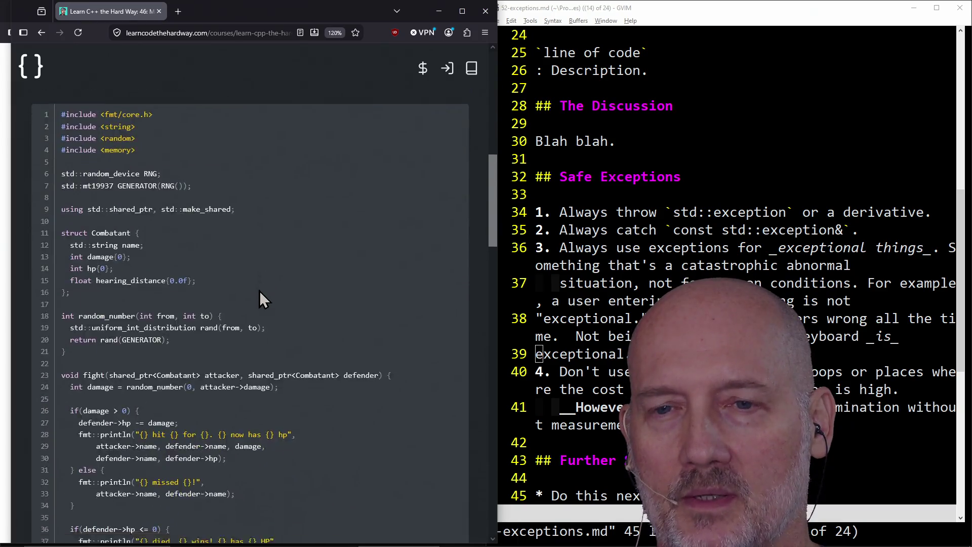
scroll(259, 294, down, 5)
scroll(259, 294, up, 10)
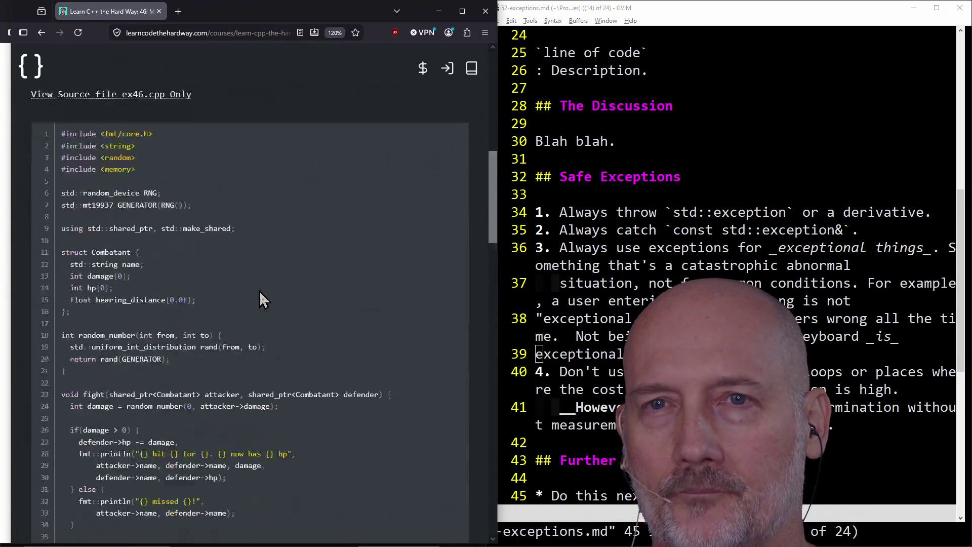
click(42, 38)
scroll(285, 302, down, 2)
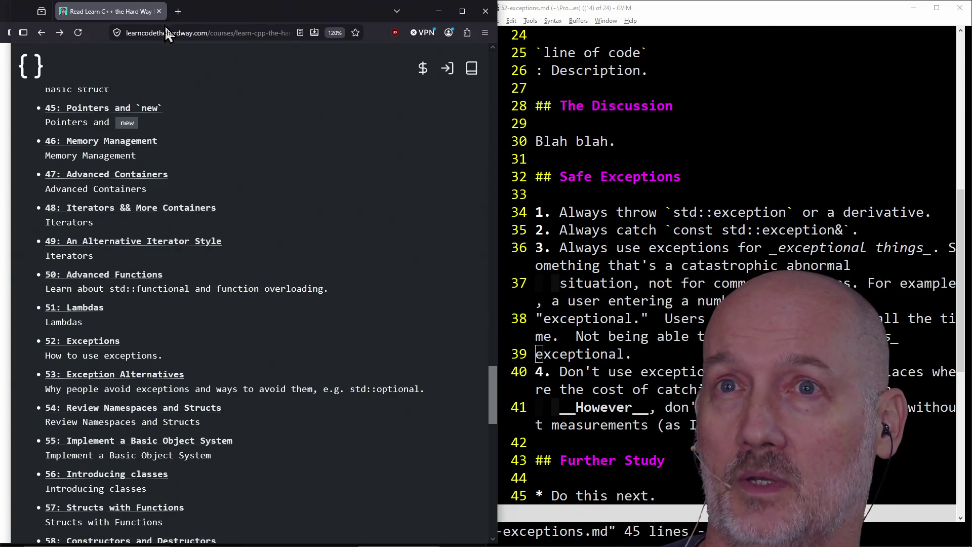
click(159, 11)
- Open the exercises folder listing in GVIM with :e ../exer and Tab completion
click(548, 281)
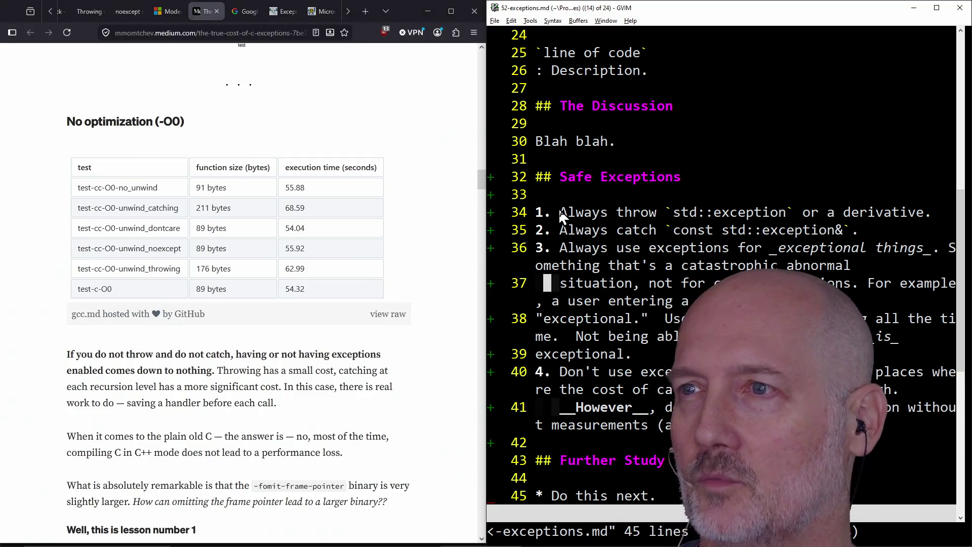
scroll(632, 189, up, 8)
text(:e ../exce)
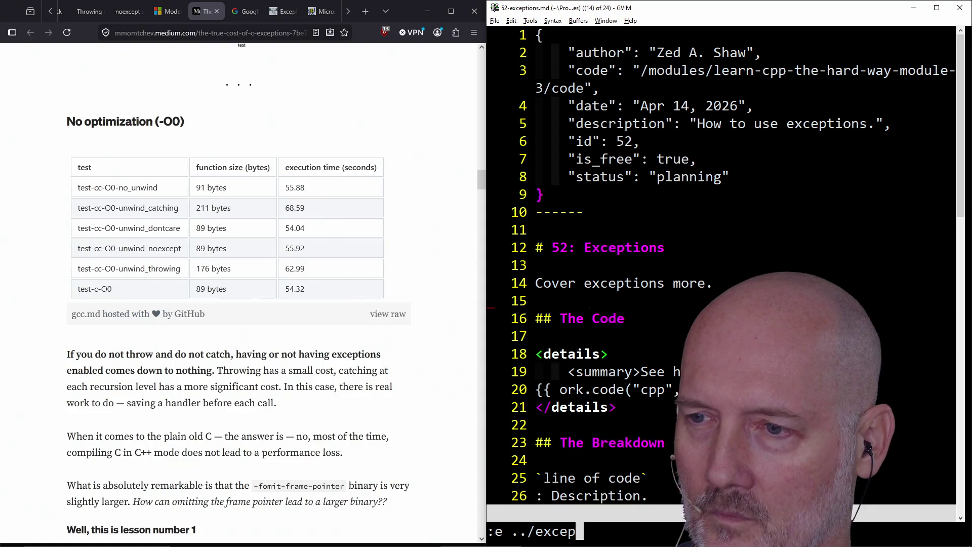
key(BackSpace)
text(er)
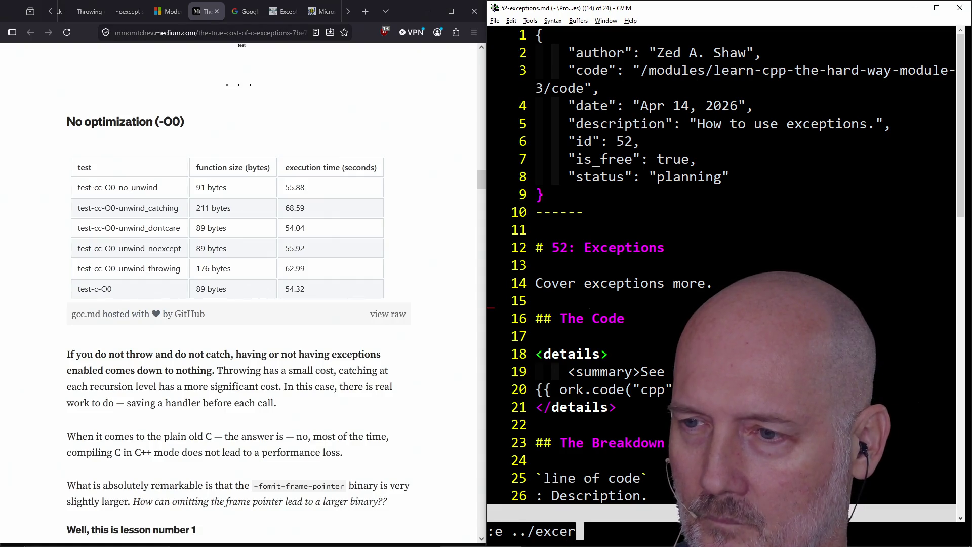
key(BackSpace)
key(BackSpace)
key(BackSpace)
text(../exer)
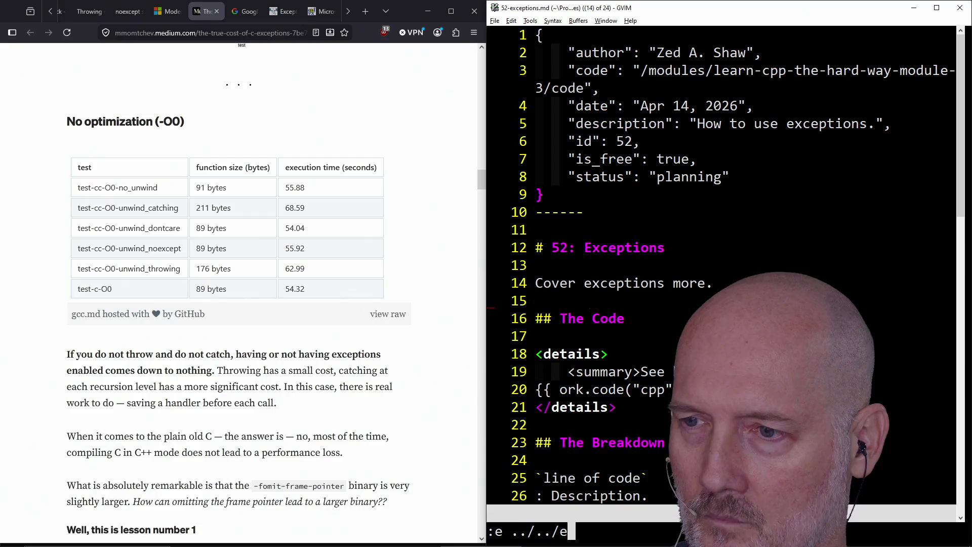
key(Tab)
key(Return)
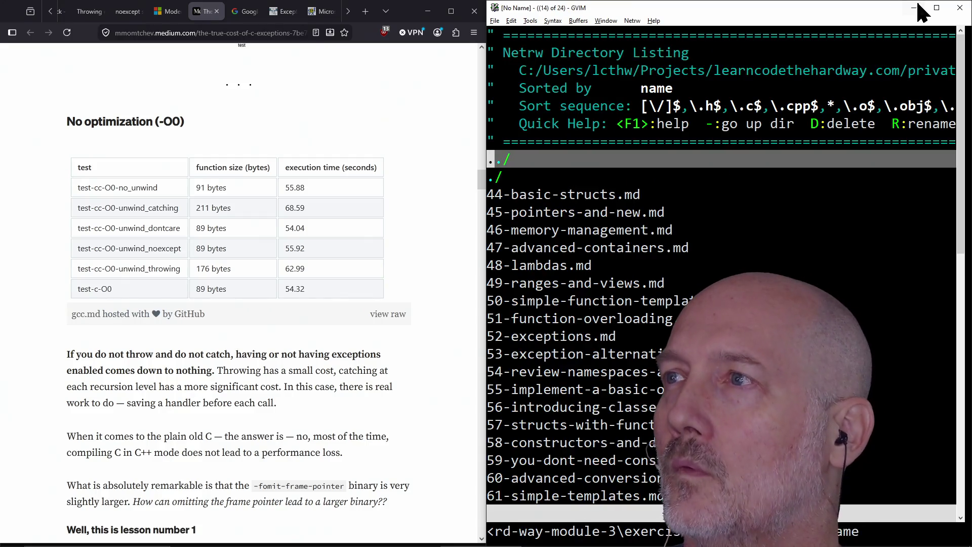
- Maximize GVIM, open 51-function-overloading.md, then return to the exercises folder listing
click(937, 9)
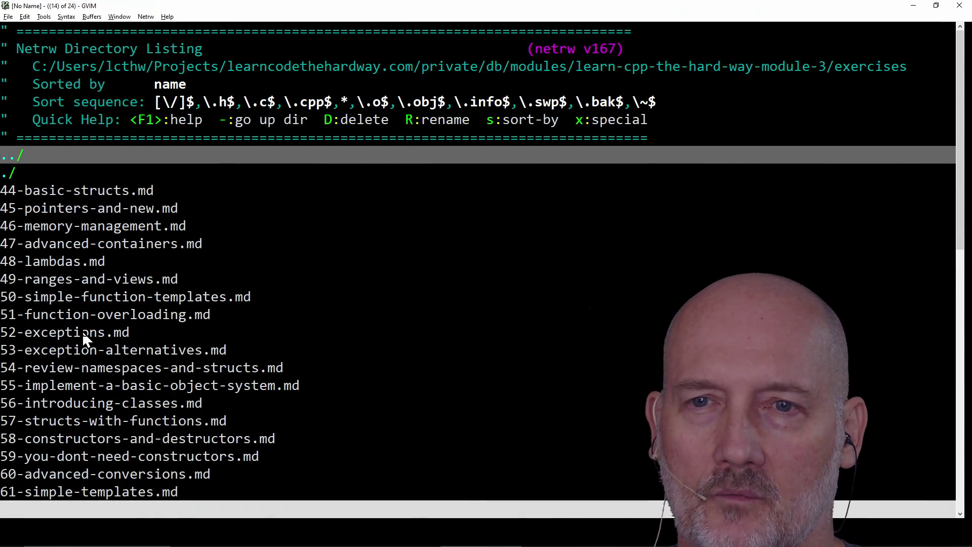
click(68, 317)
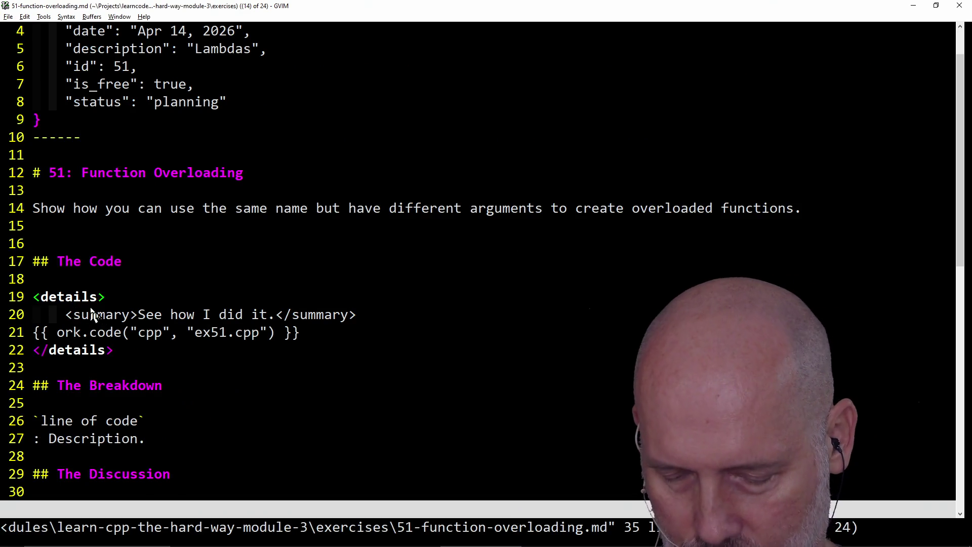
text(:e)
key(Up)
key(Return)
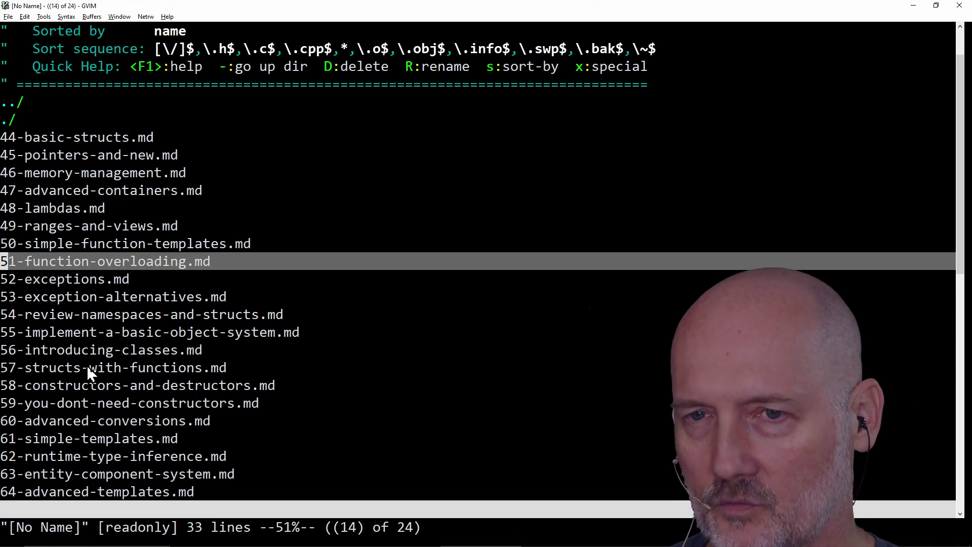
scroll(87, 368, down, 1)
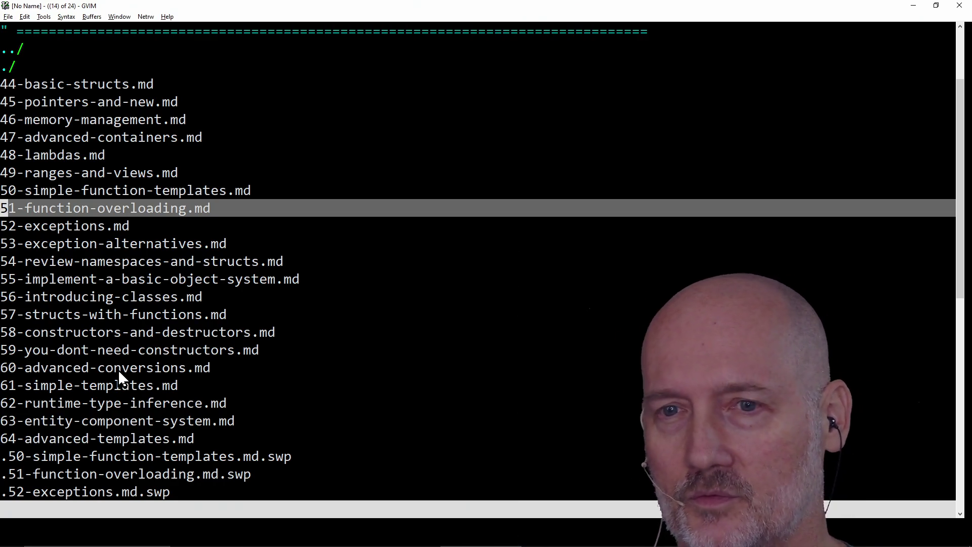
scroll(211, 369, down, 2)
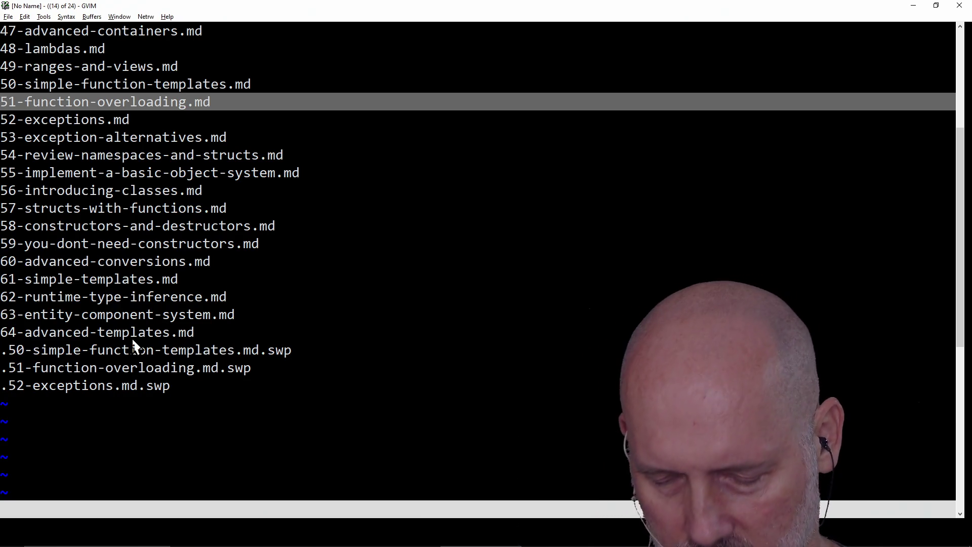
text(:bd)
- Close netrw, delete blank line 16 above The Code, save 51-function-overloading.md, and return to Firefox
key(Return)
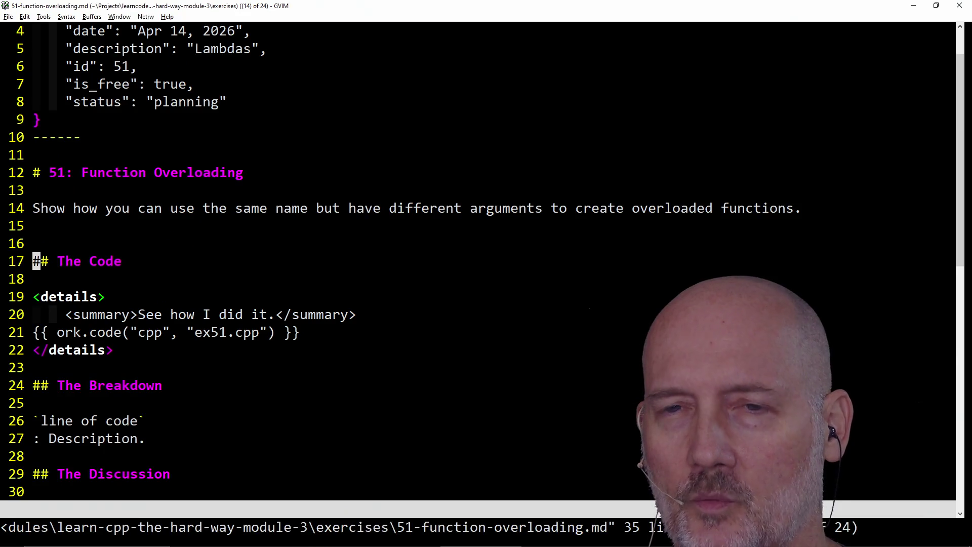
click(89, 241)
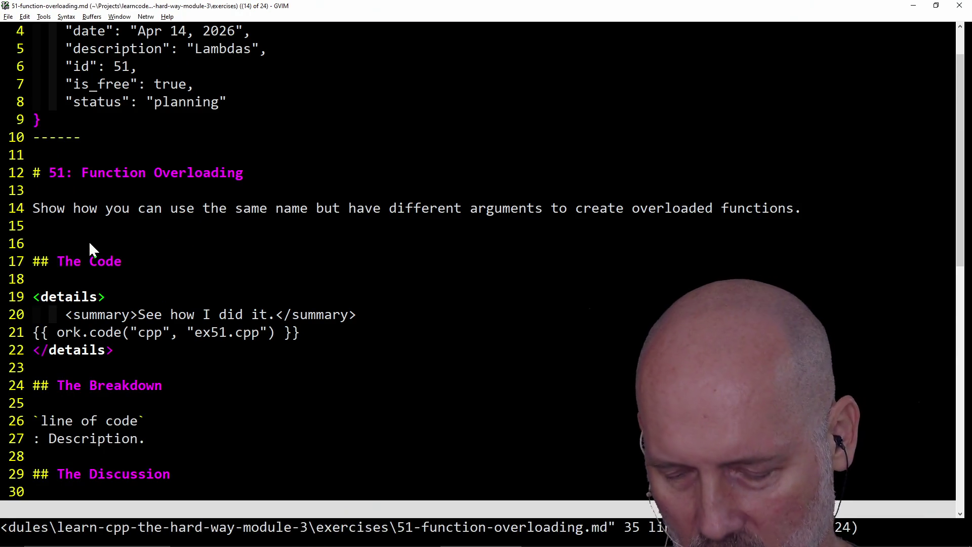
key(d)
key(d)
text(:w)
key(Return)
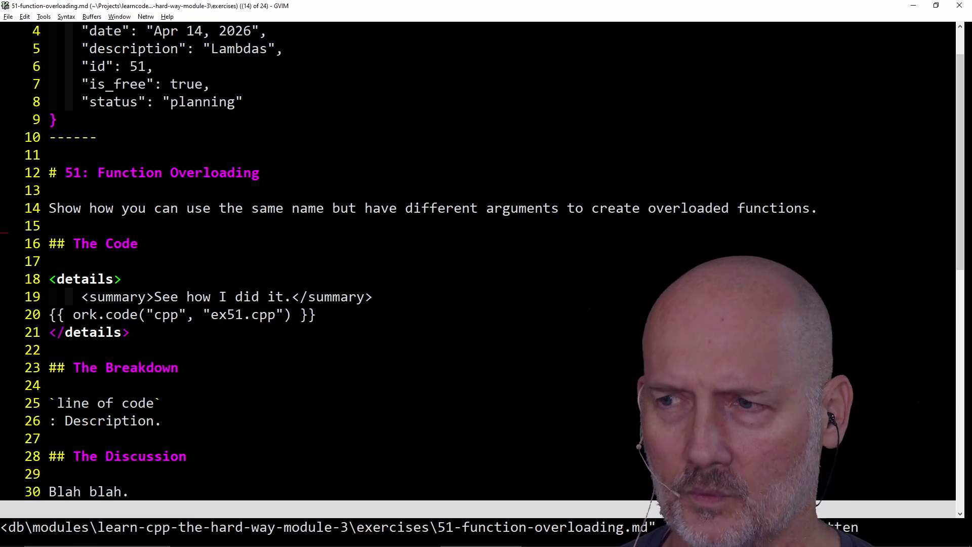
key(alt+Tab)
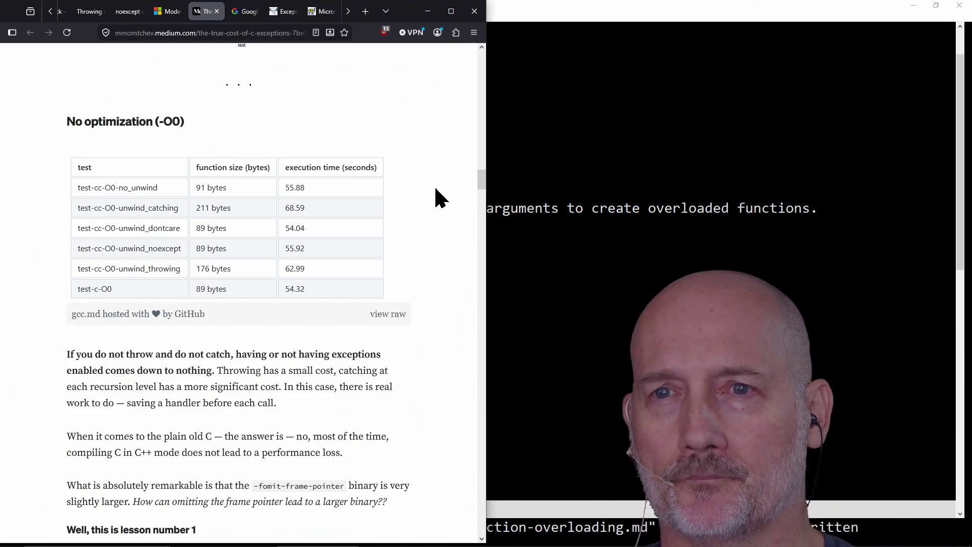
scroll(419, 226, down, 2)
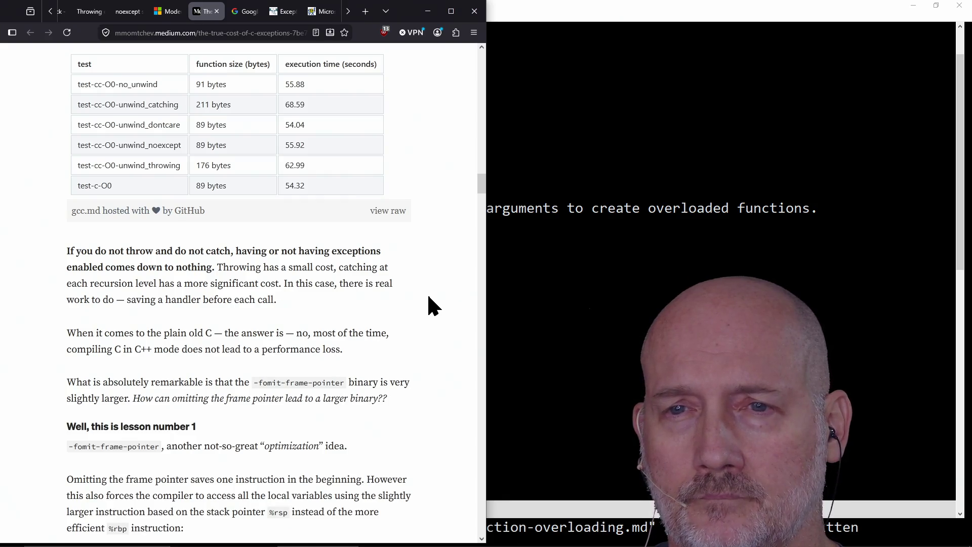
scroll(428, 297, down, 5)
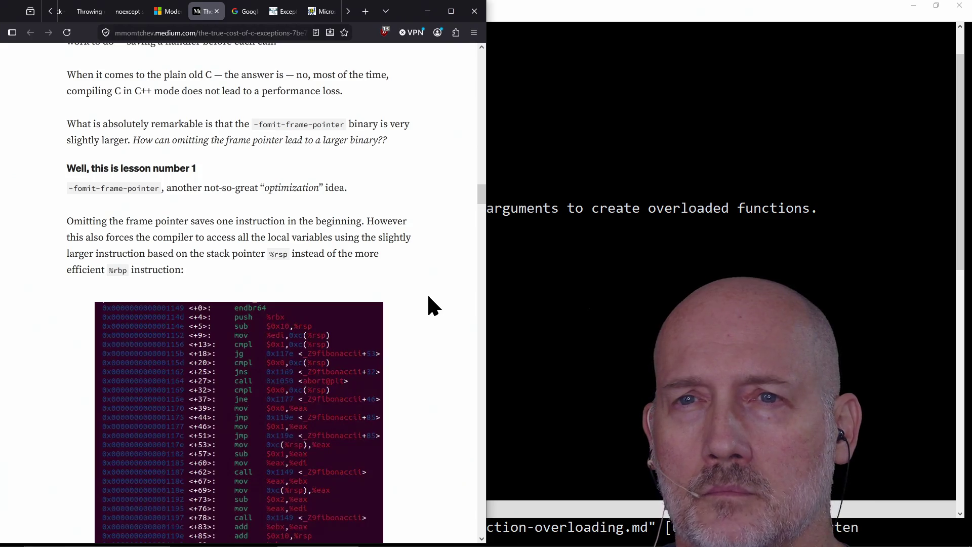
scroll(430, 306, down, 2)
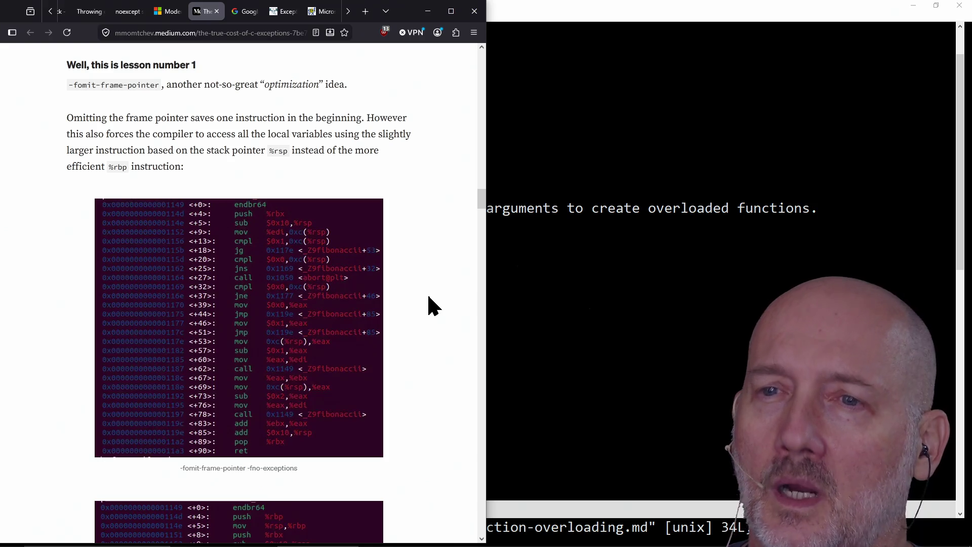
scroll(429, 304, down, 8)
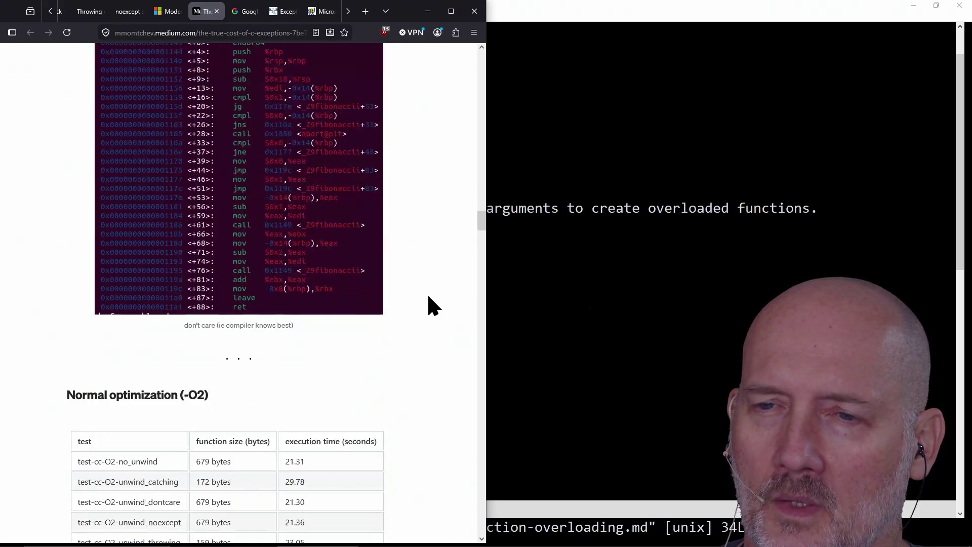
- Read the Medium article's -O0 execution-time table, briefly selecting the 19.11 value
scroll(429, 304, up, 8)
scroll(429, 304, down, 3)
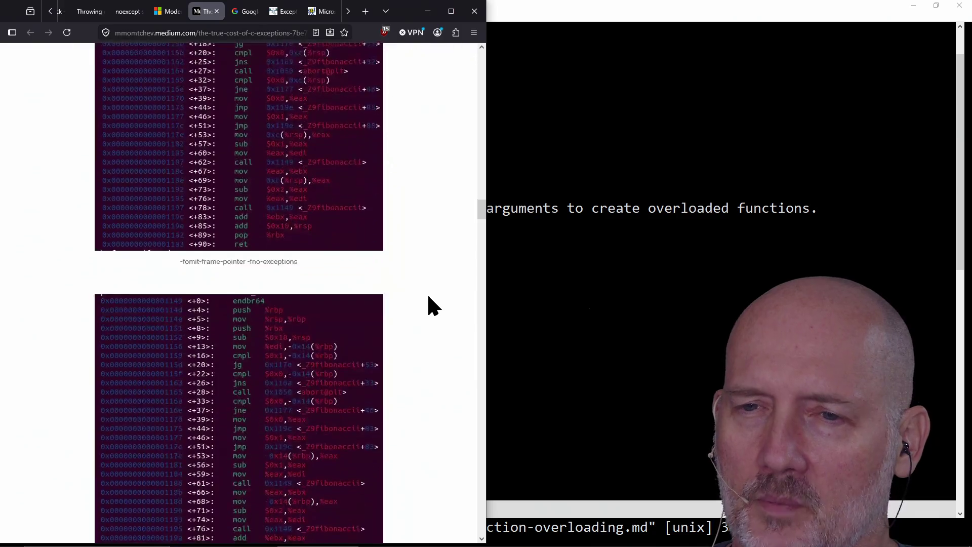
scroll(429, 304, down, 10)
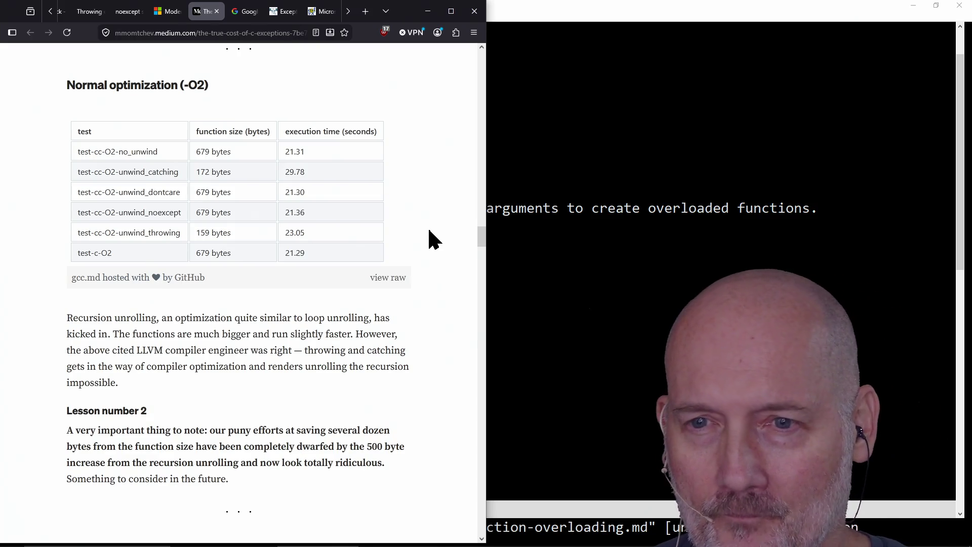
scroll(373, 280, down, 2)
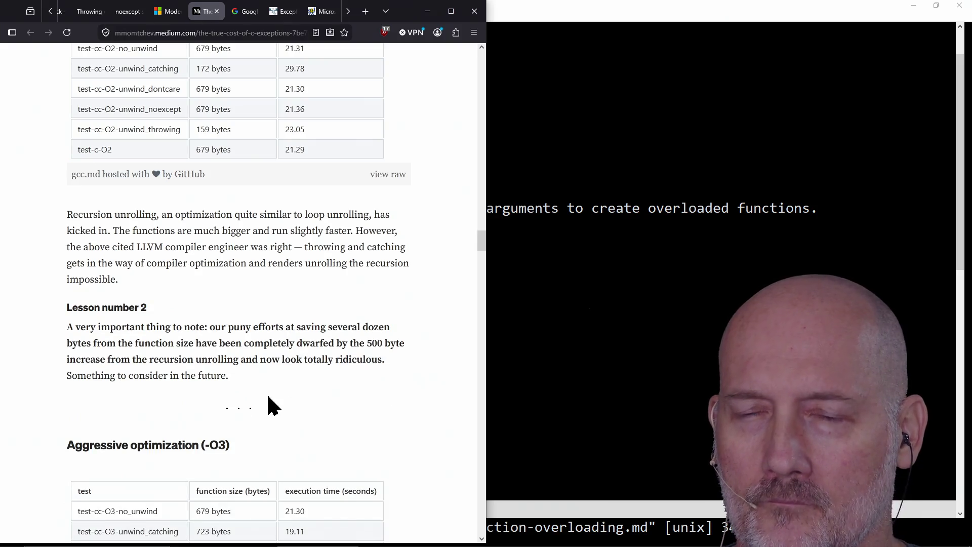
scroll(279, 372, up, 1)
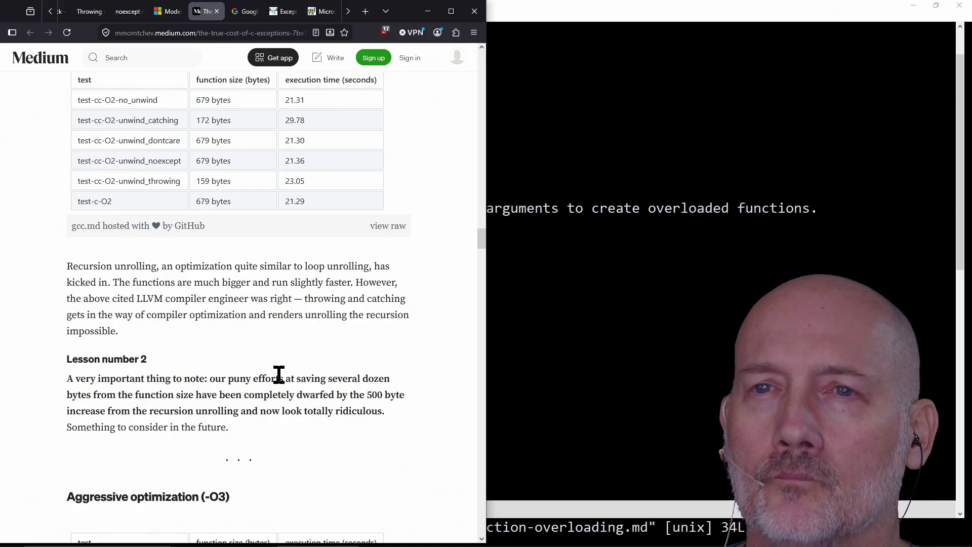
scroll(347, 378, down, 8)
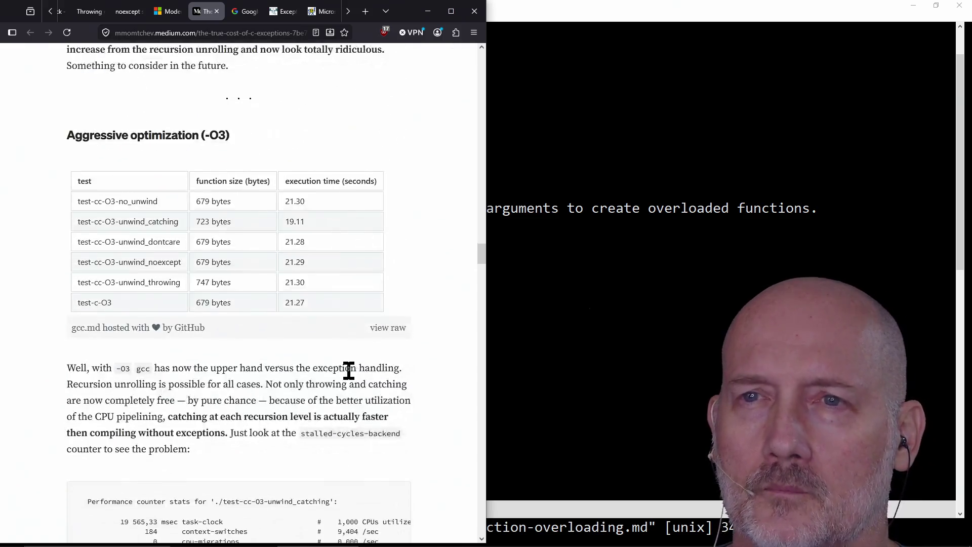
scroll(348, 367, up, 1)
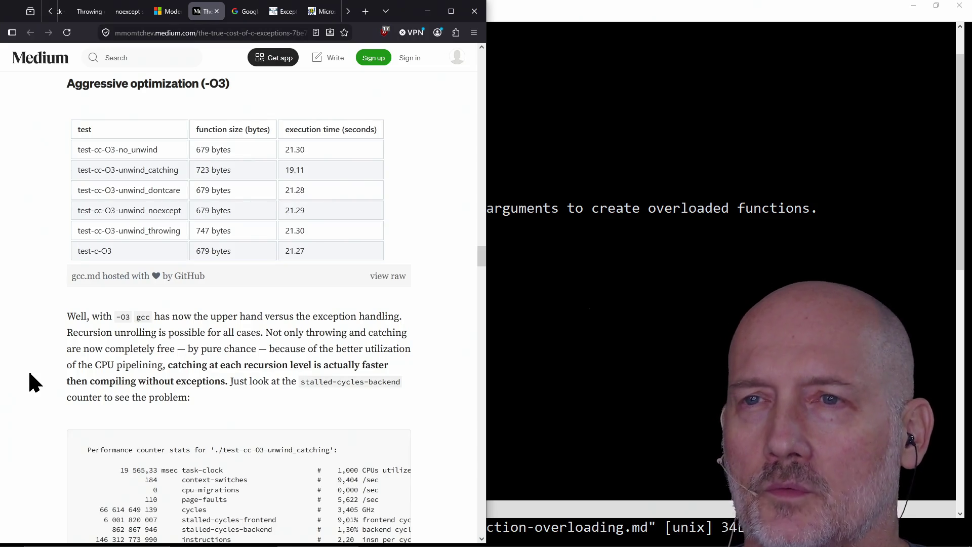
drag(297, 170, 284, 170)
click(306, 173)
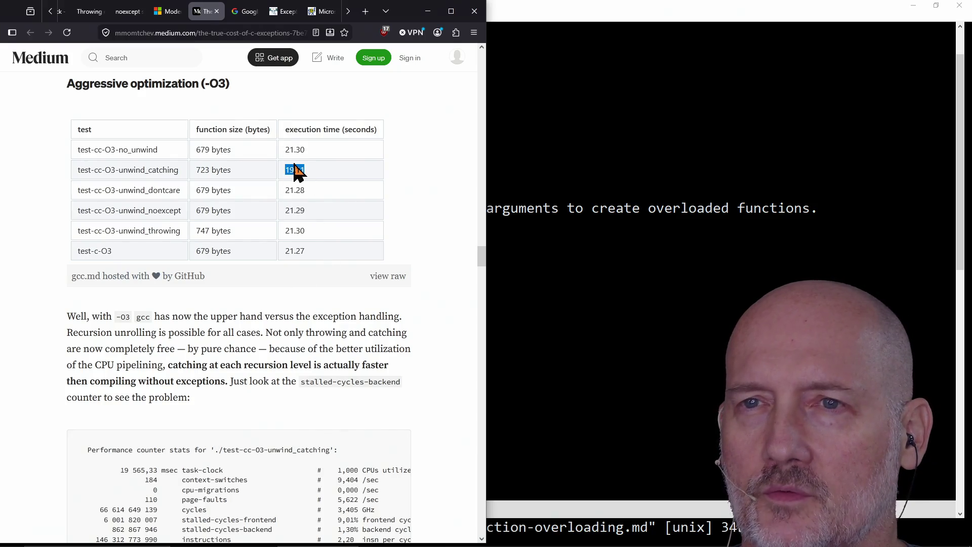
click(330, 274)
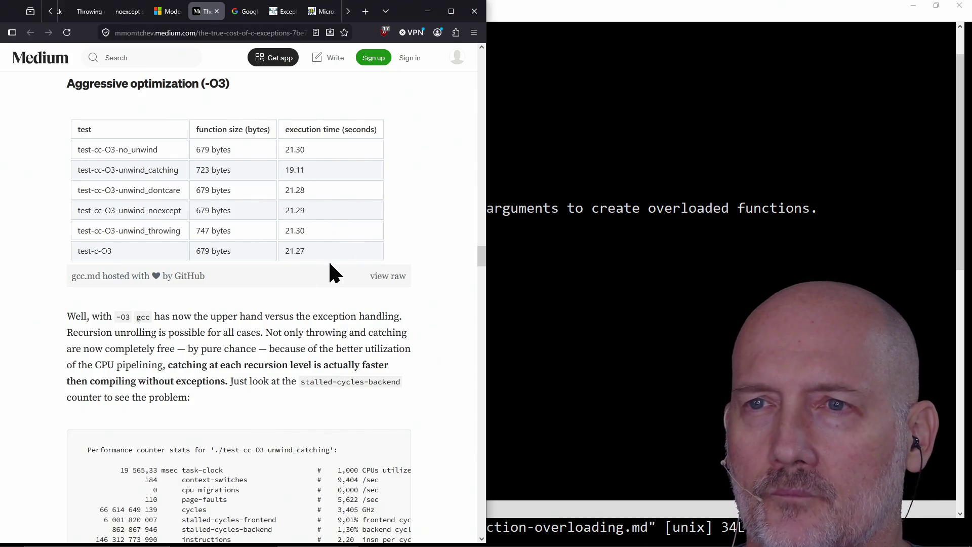
- Read on past the stack unwinding section to Conclusions, then switch to Google's C++ guide
scroll(303, 296, down, 4)
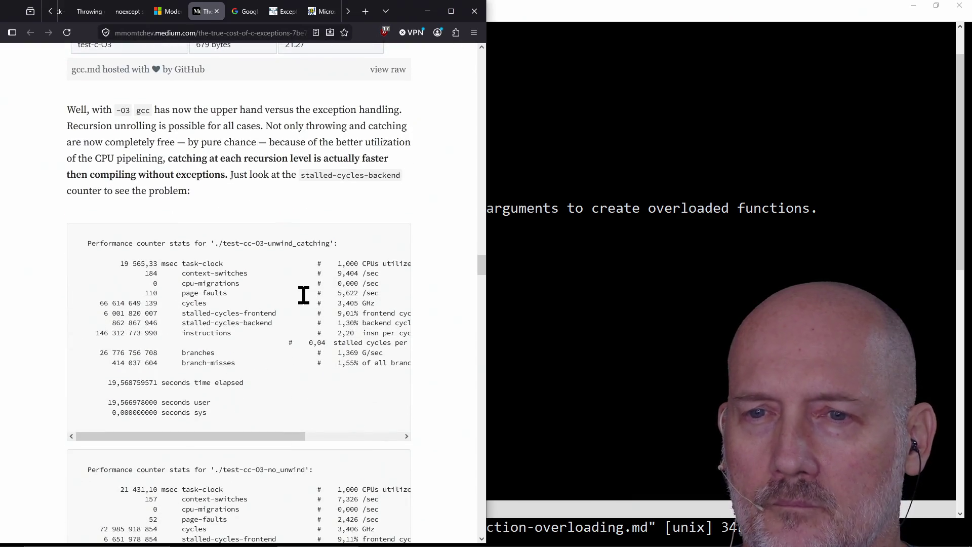
scroll(303, 296, down, 13)
scroll(304, 299, down, 2)
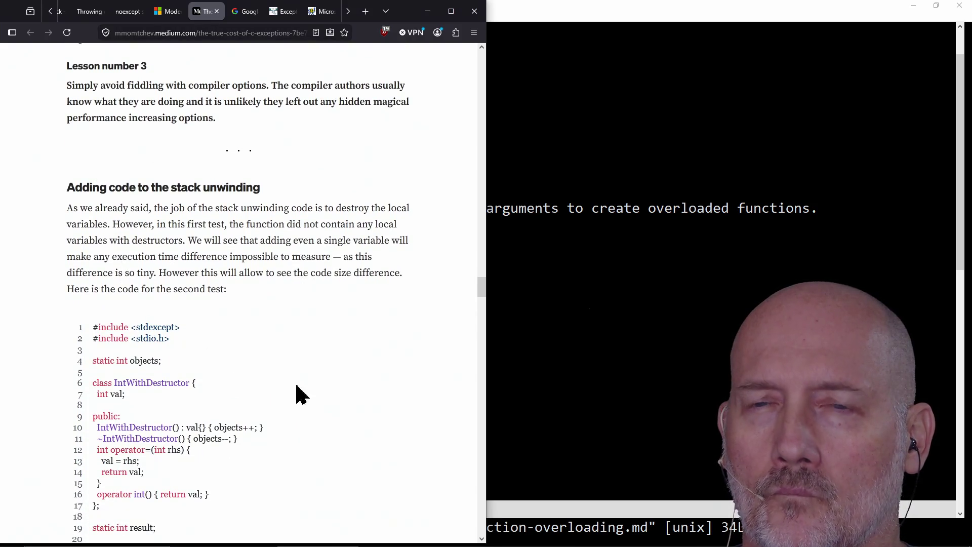
scroll(370, 385, down, 1)
scroll(369, 384, down, 3)
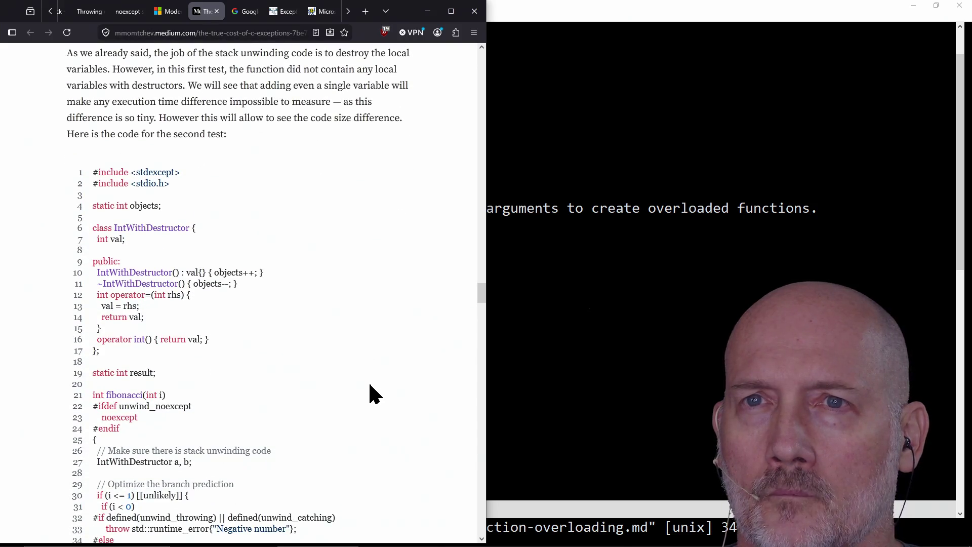
scroll(370, 385, down, 15)
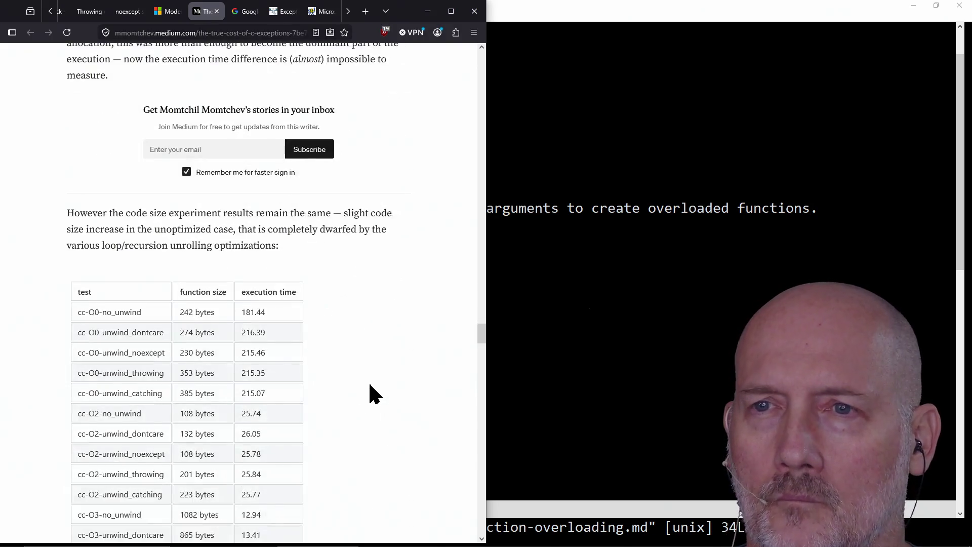
scroll(370, 385, down, 12)
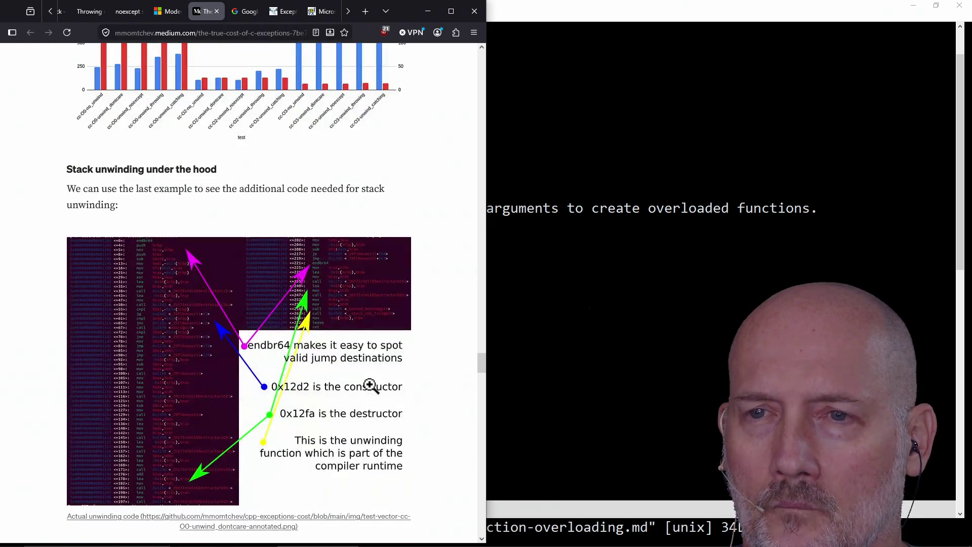
scroll(371, 385, up, 1)
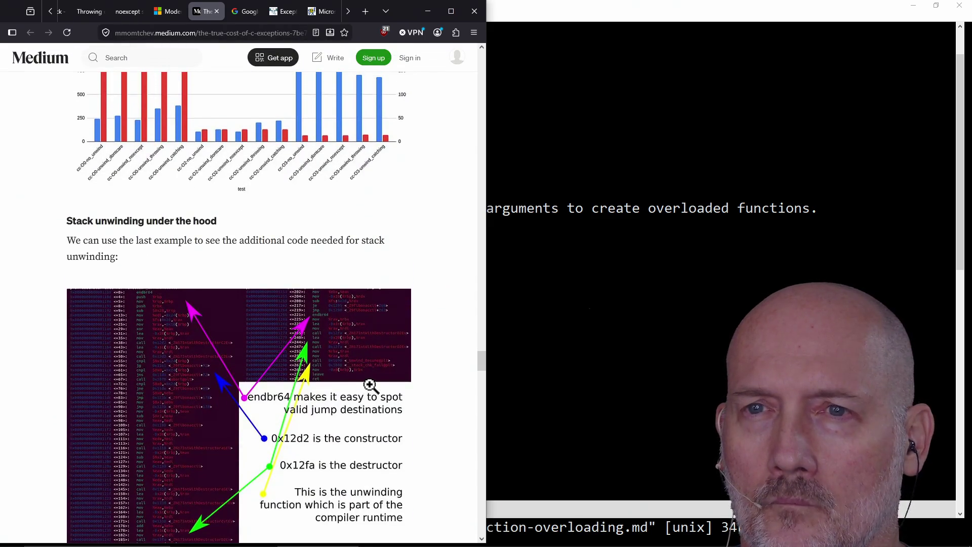
scroll(371, 385, down, 10)
scroll(370, 385, down, 9)
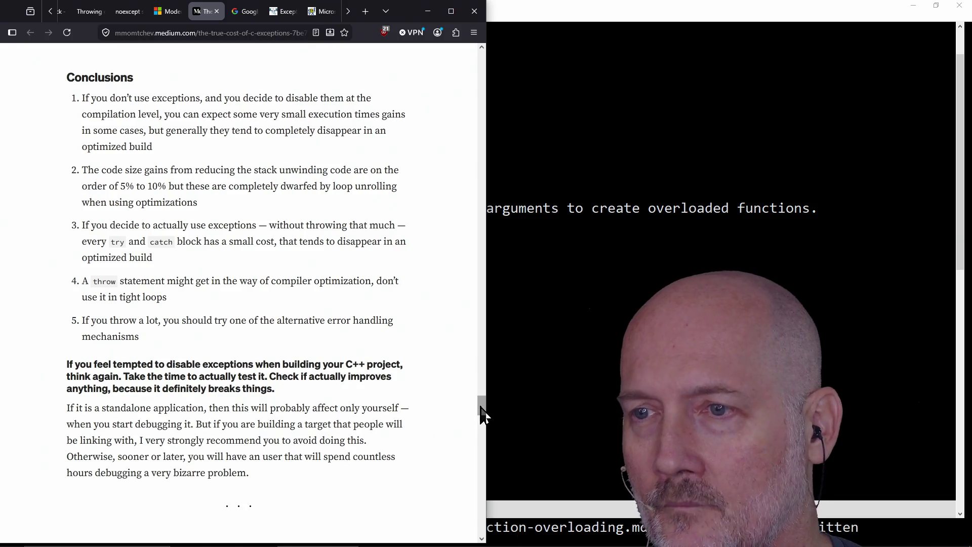
drag(481, 410, 473, 23)
click(242, 15)
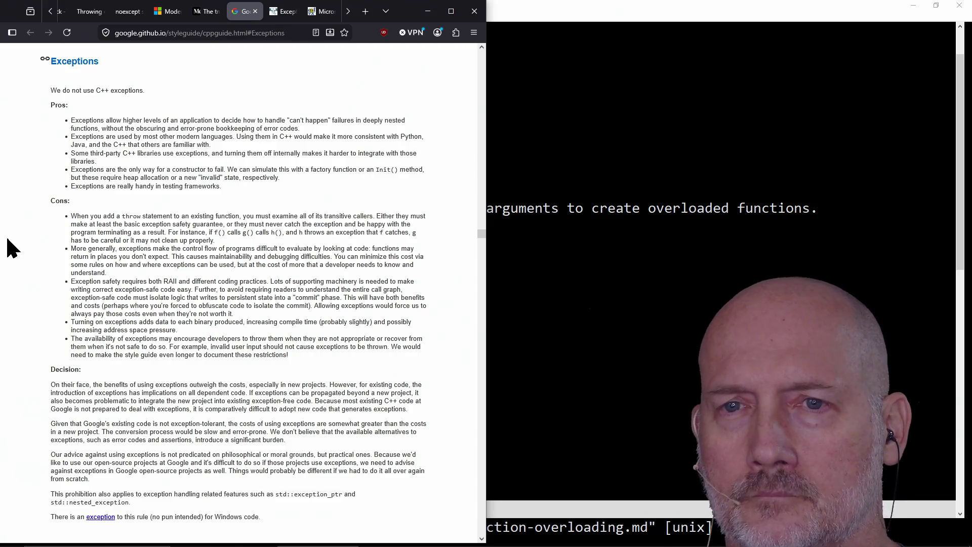
- Read down through the Exceptions pros, cons and decision to the noexcept section
scroll(24, 264, down, 1)
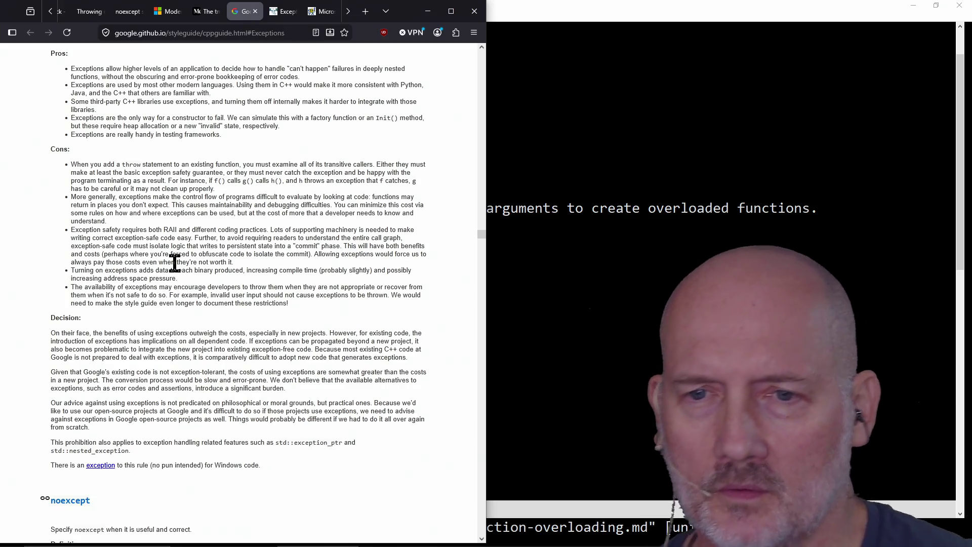
scroll(174, 262, down, 1)
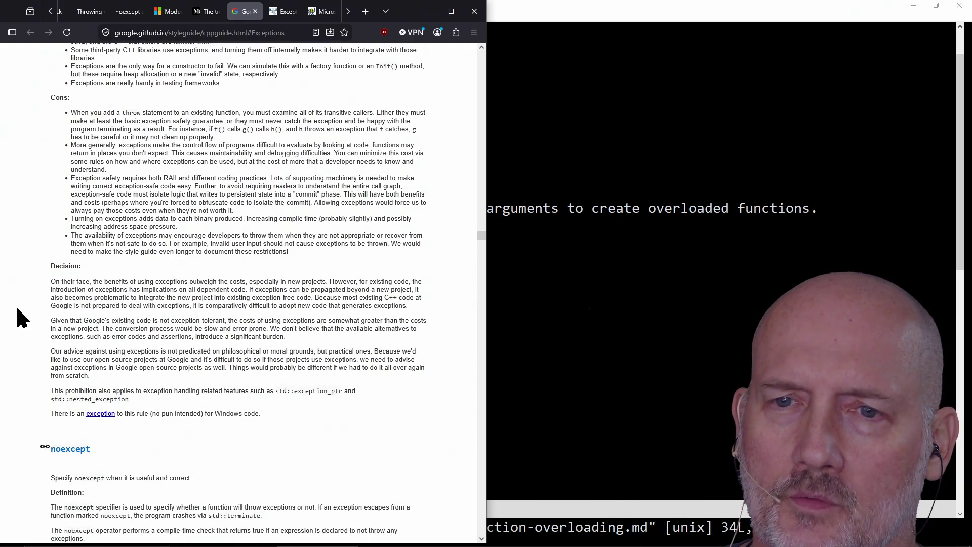
scroll(20, 319, down, 4)
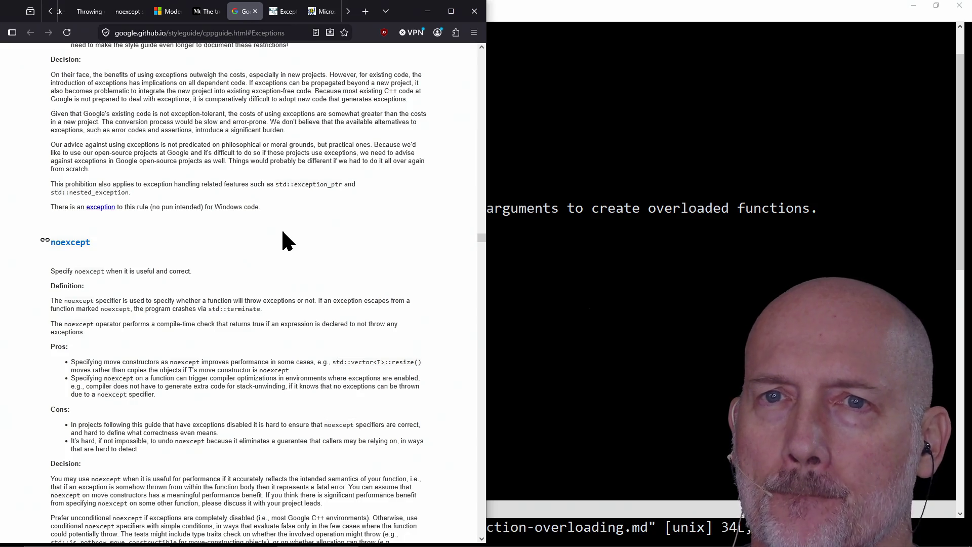
- Highlight the 'Our advice against using exceptions…' sentence, then scroll into noexcept's pros, cons and decision
drag(50, 146, 372, 145)
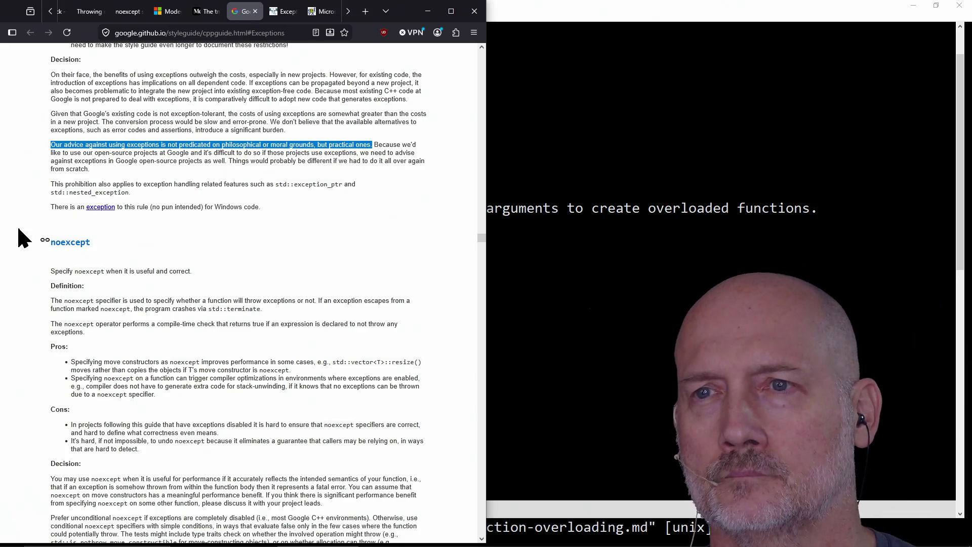
click(17, 213)
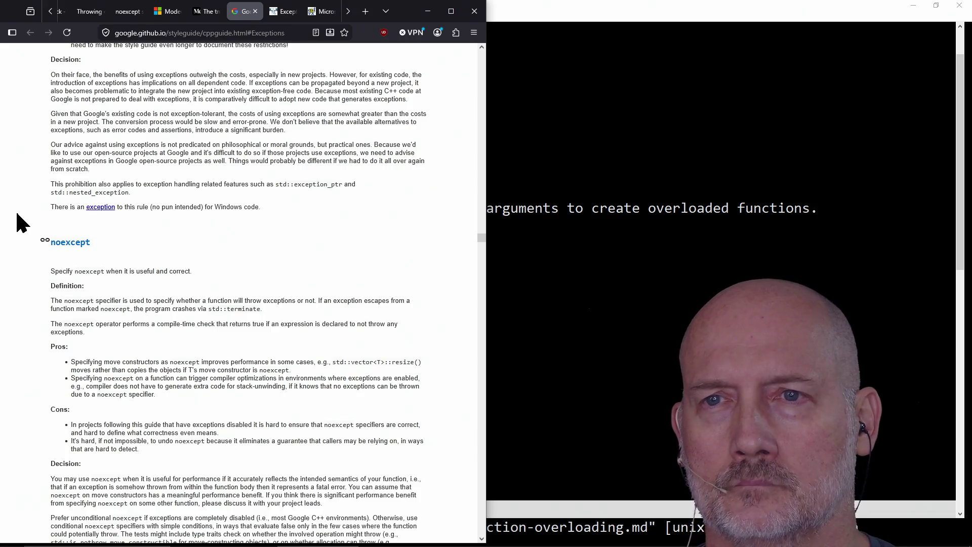
scroll(17, 213, down, 4)
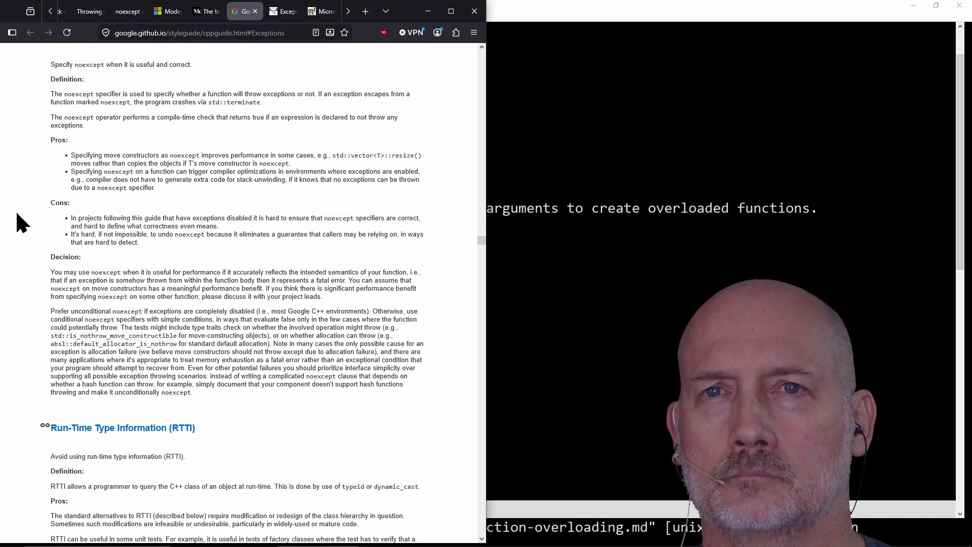
scroll(17, 213, up, 1)
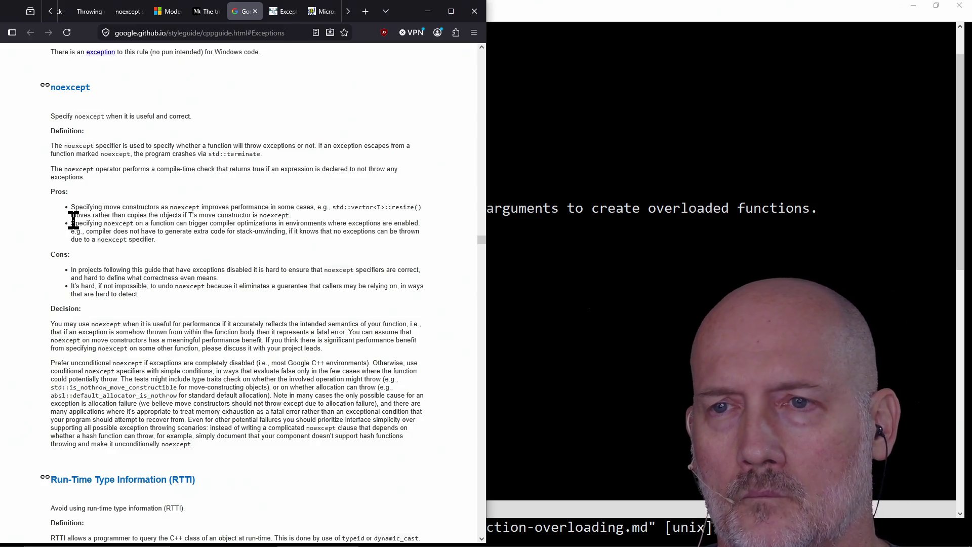
scroll(13, 282, down, 4)
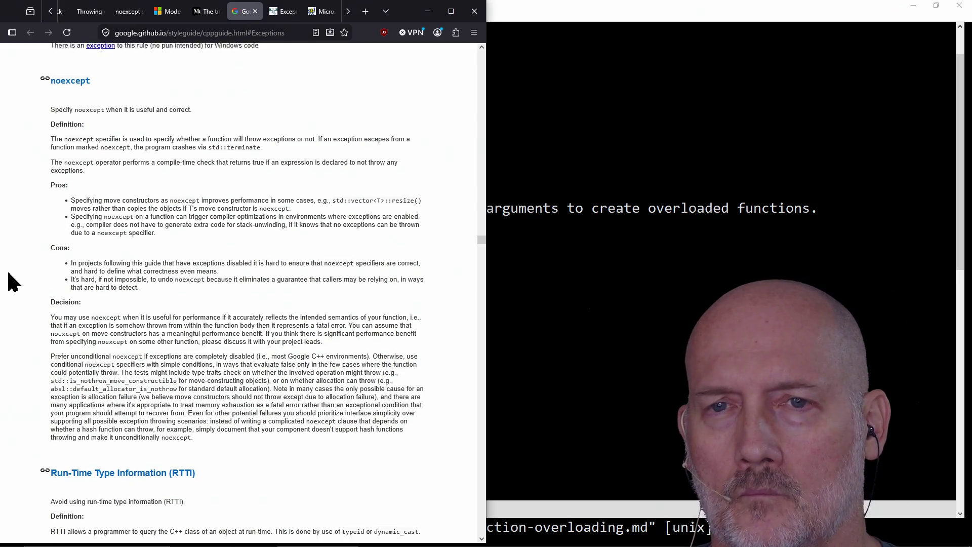
- Scroll past RTTI, Casting and Streams until Preincrement and Predecrement sits near the top
scroll(14, 282, down, 8)
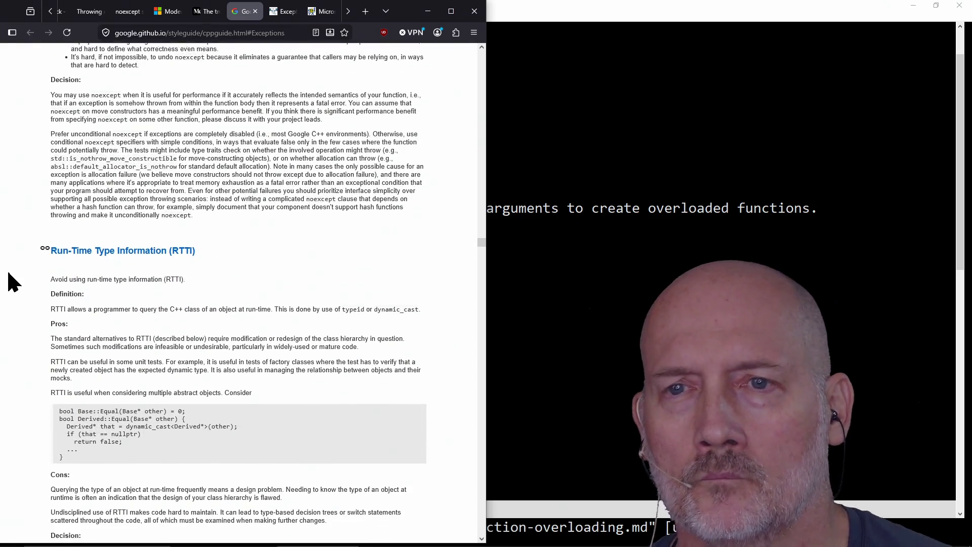
scroll(13, 281, up, 3)
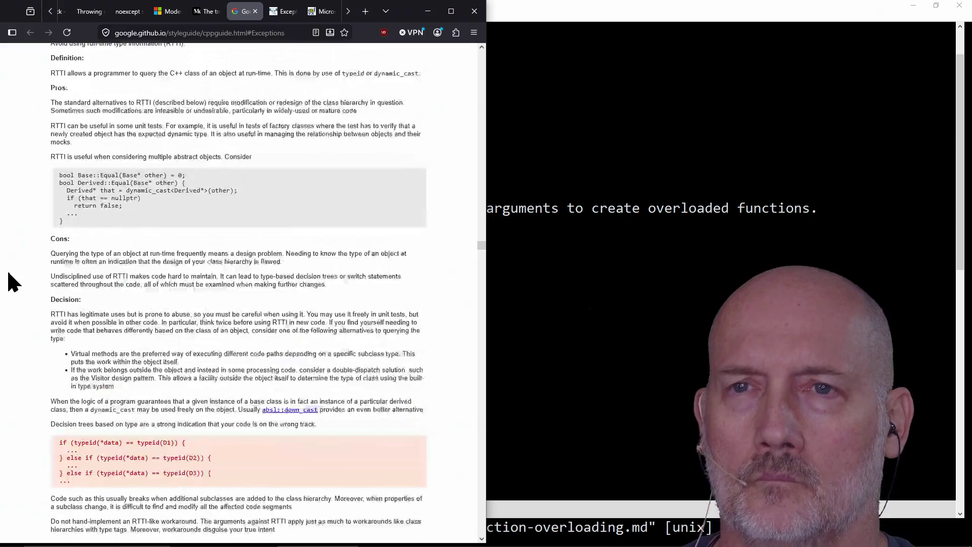
scroll(14, 282, down, 10)
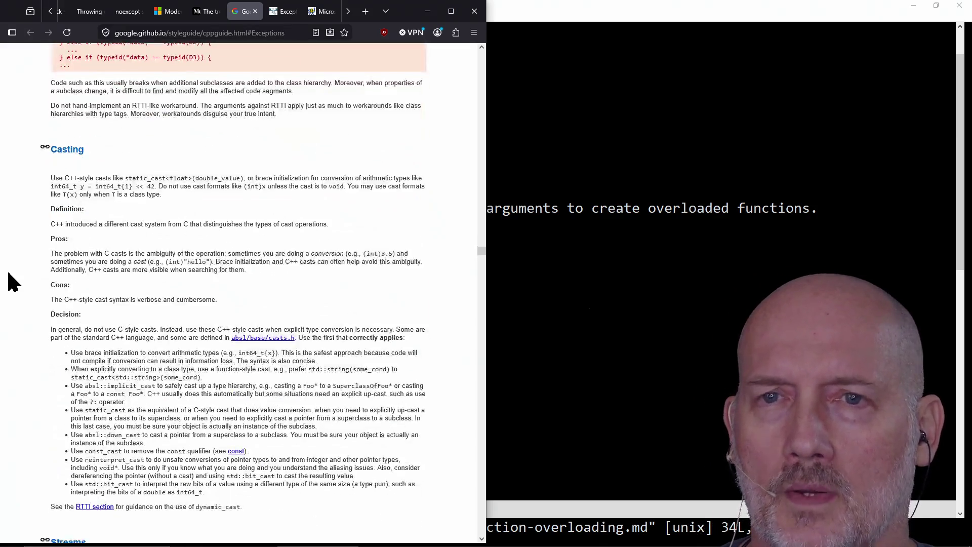
scroll(13, 282, up, 1)
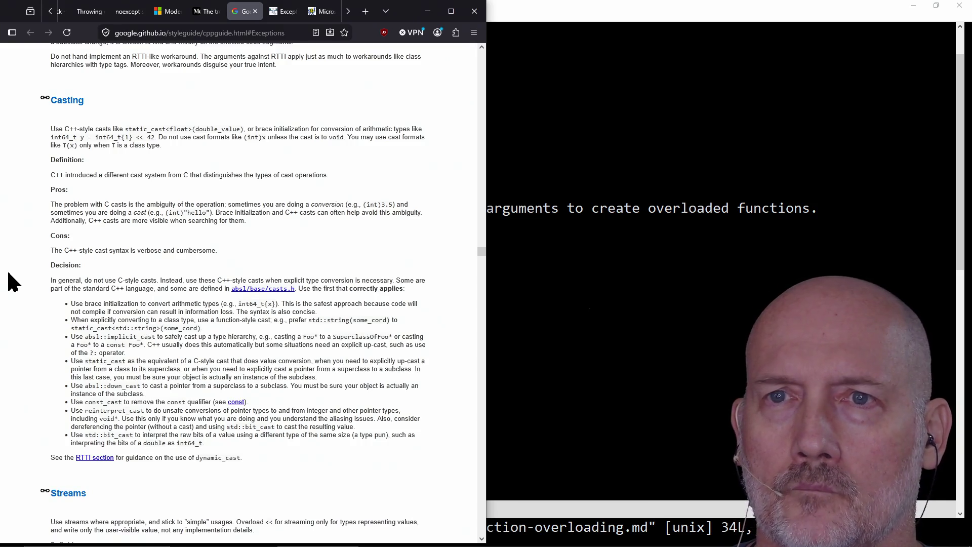
scroll(8, 274, down, 8)
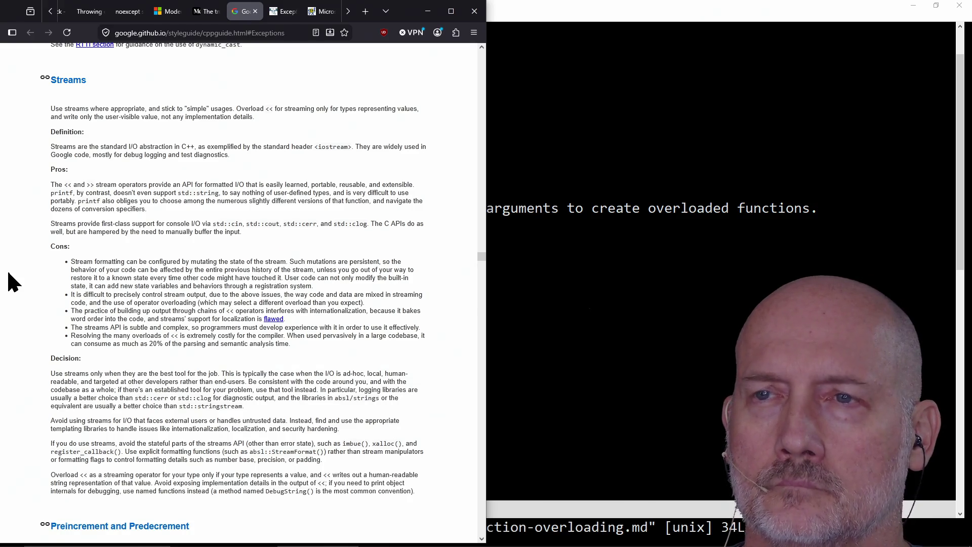
scroll(11, 281, down, 3)
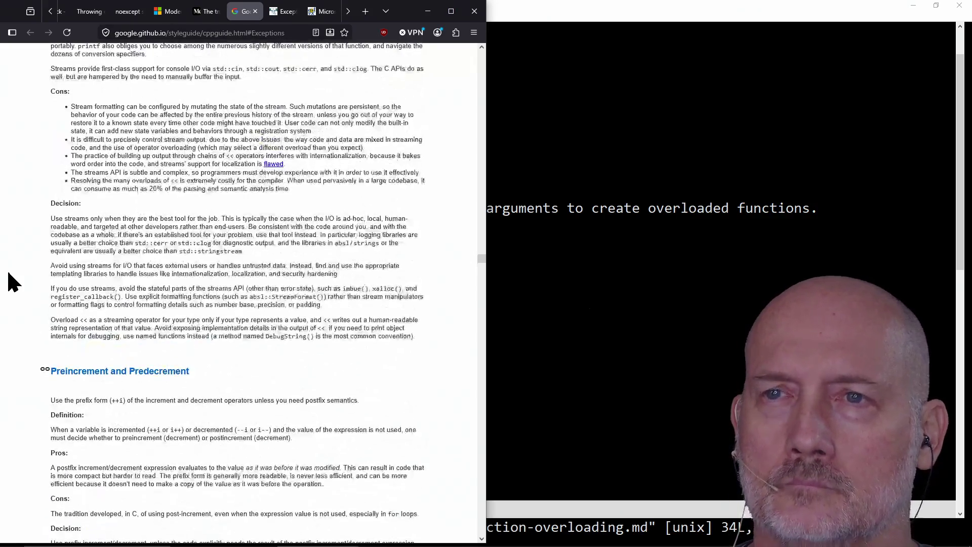
scroll(11, 281, down, 6)
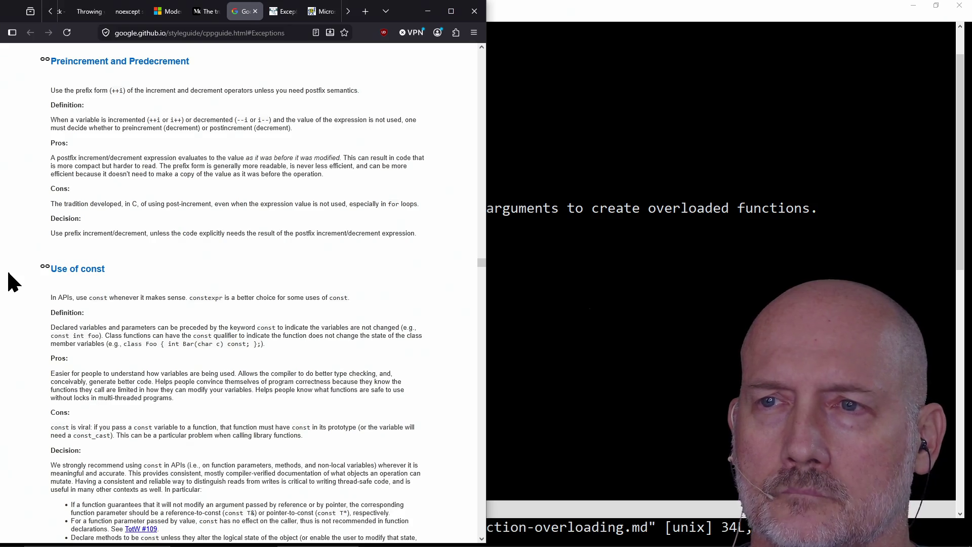
scroll(15, 273, up, 1)
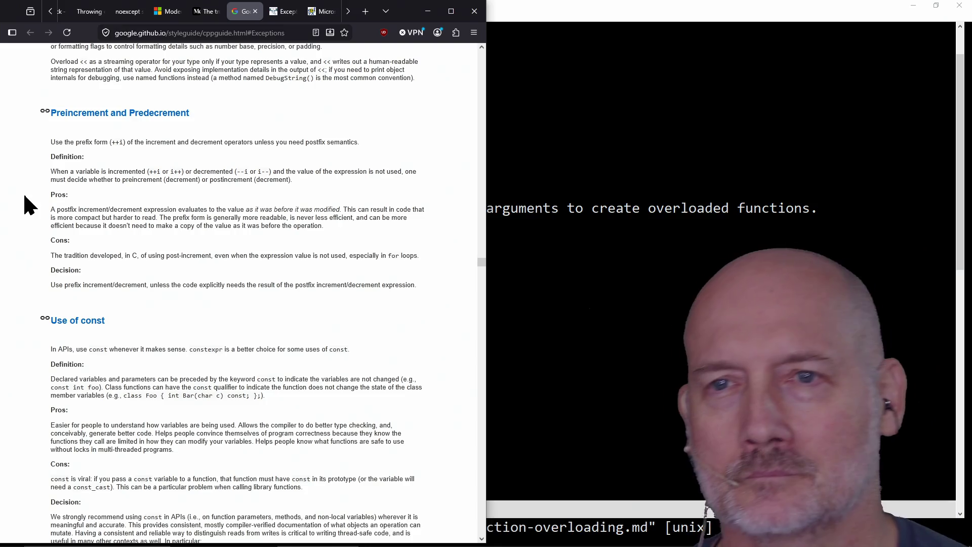
- Highlight the prefix-efficiency text and read past Use of const to constexpr, constinit and consteval
mouse_move(356, 217)
mouse_down()
mouse_move(210, 238)
mouse_move(333, 226)
mouse_up()
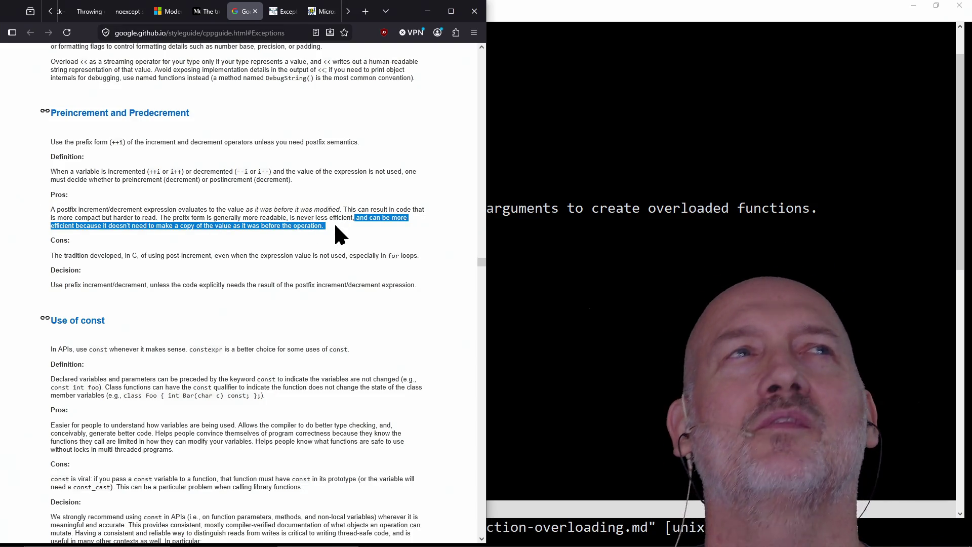
click(192, 226)
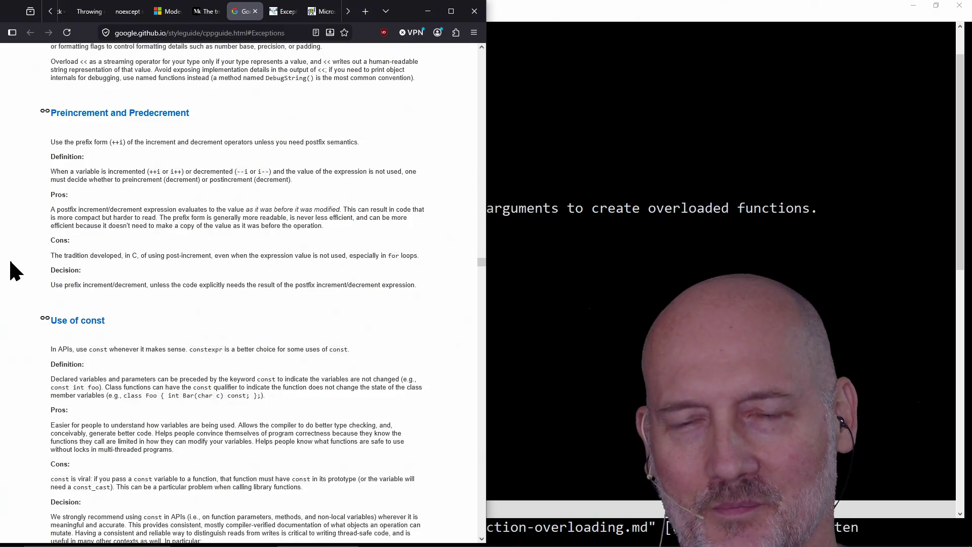
scroll(35, 256, down, 5)
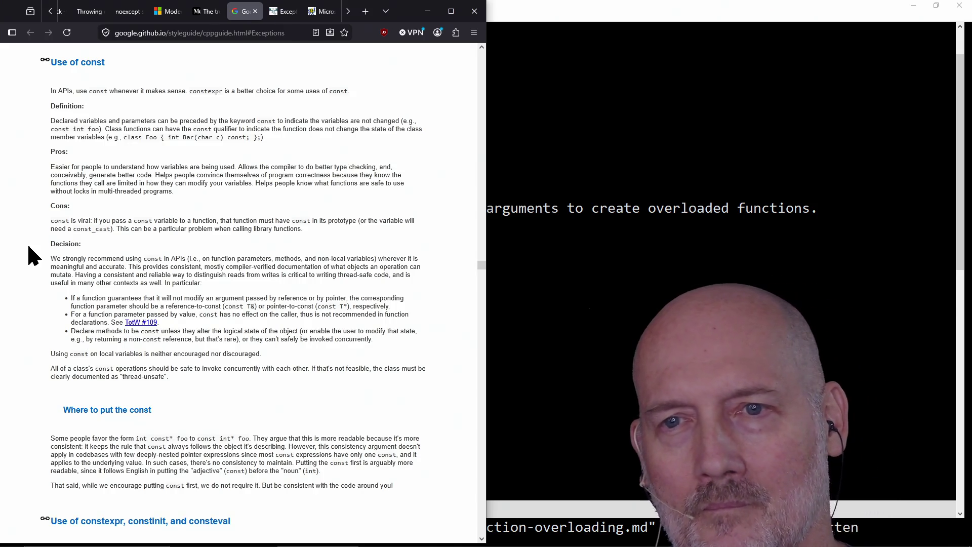
scroll(102, 296, down, 6)
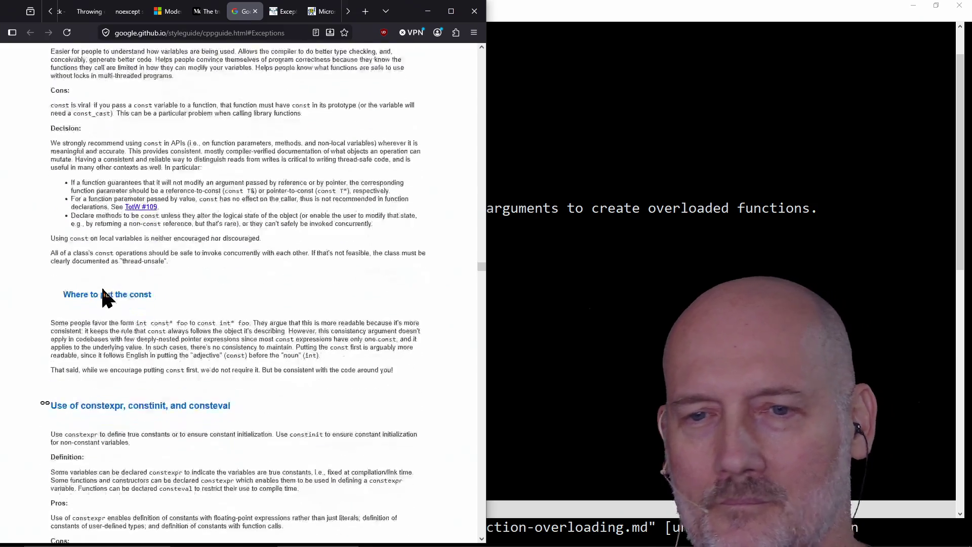
scroll(29, 325, down, 2)
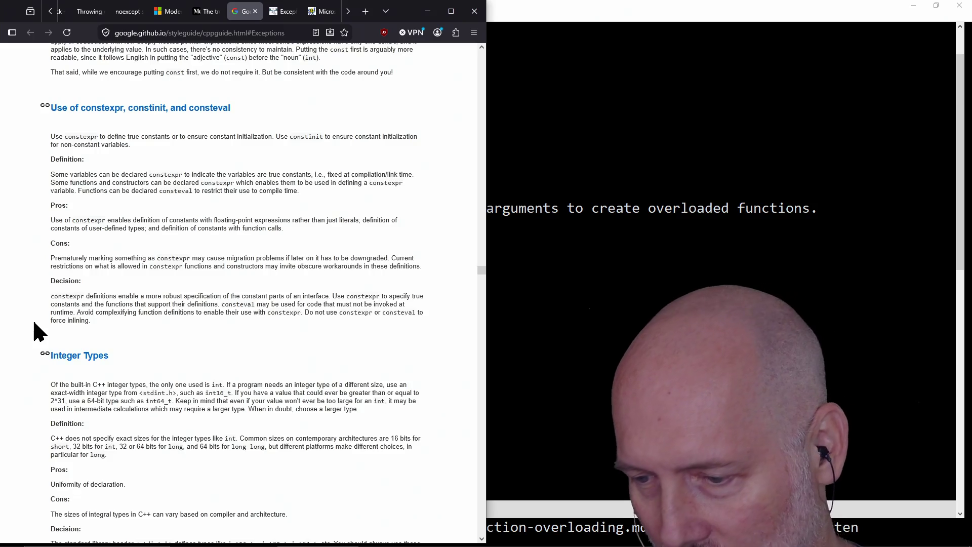
click(578, 253)
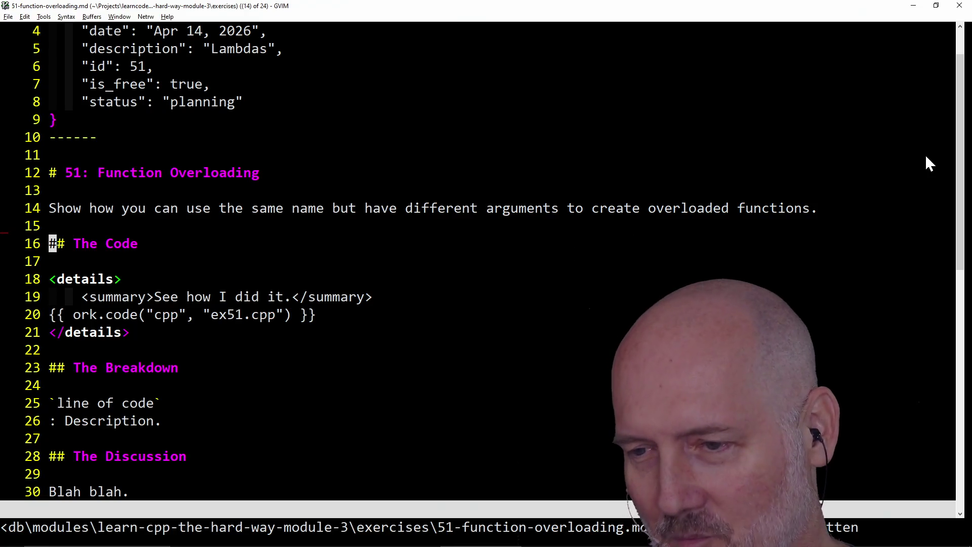
key(alt+Tab)
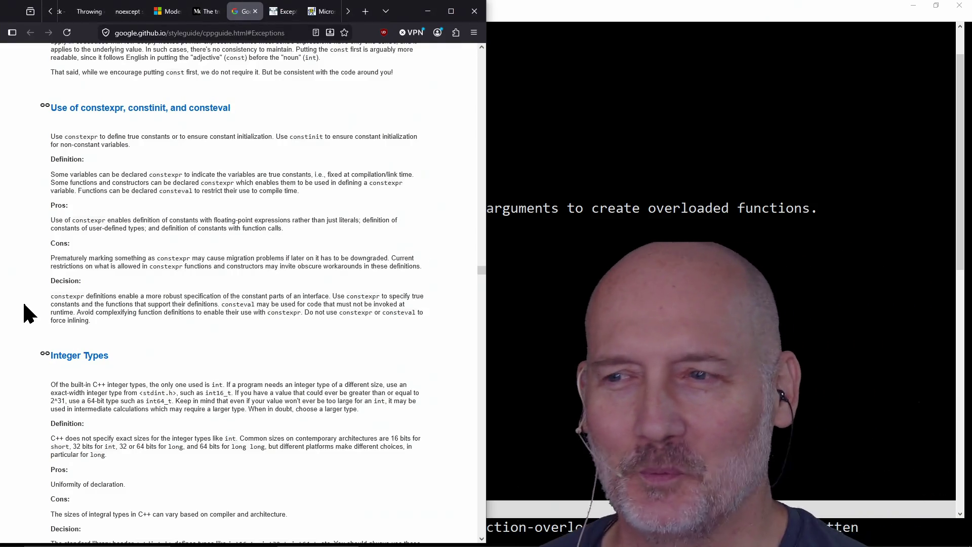
- Scroll down from Preprocessor Macros to the type deduction examples
scroll(32, 261, down, 2)
scroll(32, 262, down, 5)
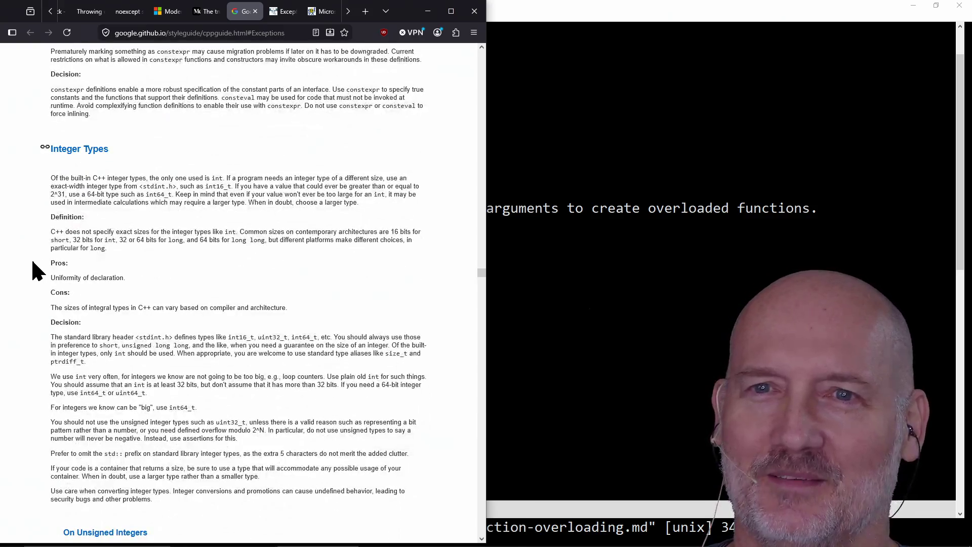
scroll(32, 262, down, 12)
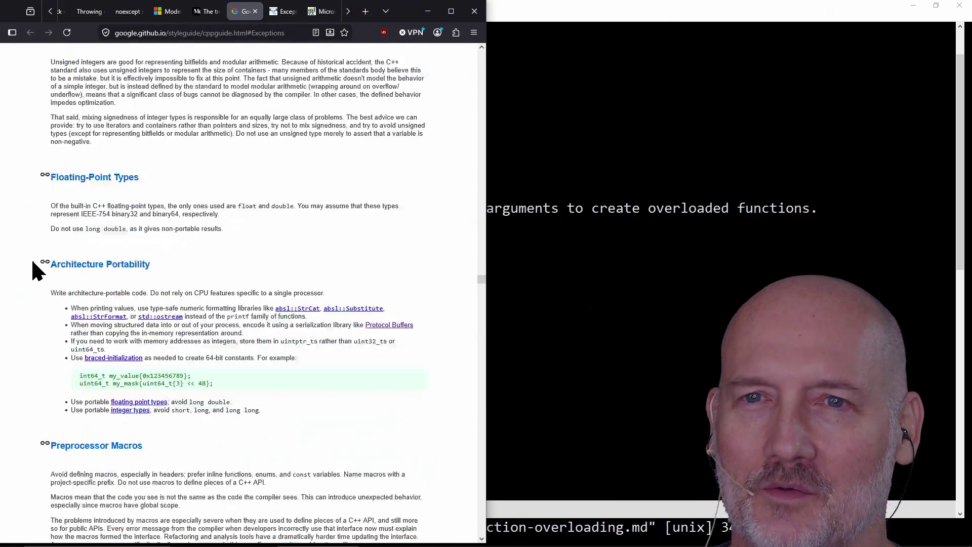
scroll(33, 262, down, 3)
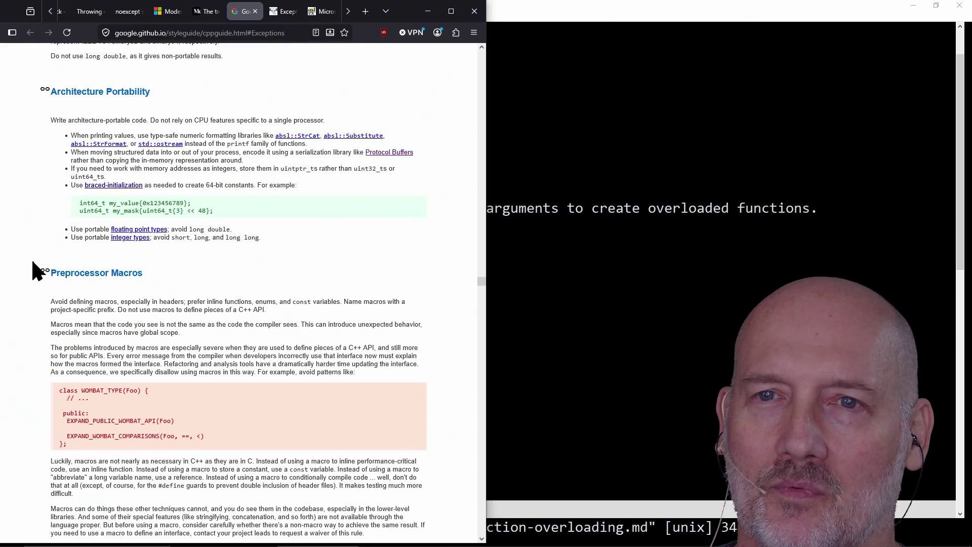
scroll(20, 253, down, 5)
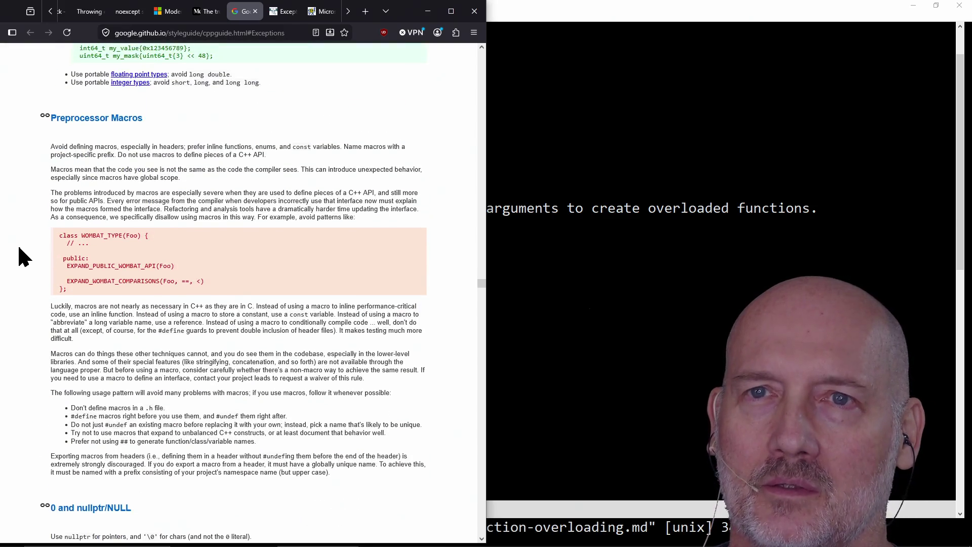
scroll(19, 248, down, 10)
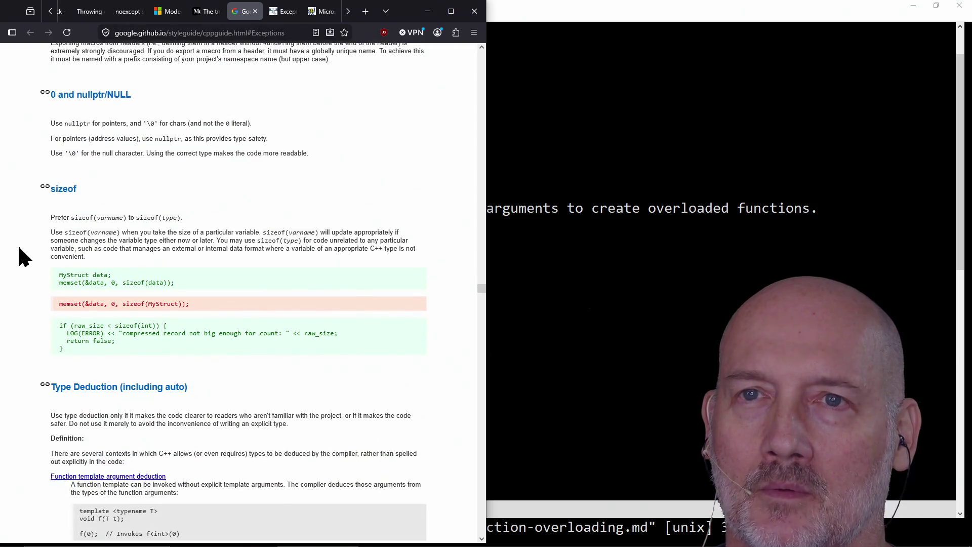
scroll(20, 248, down, 3)
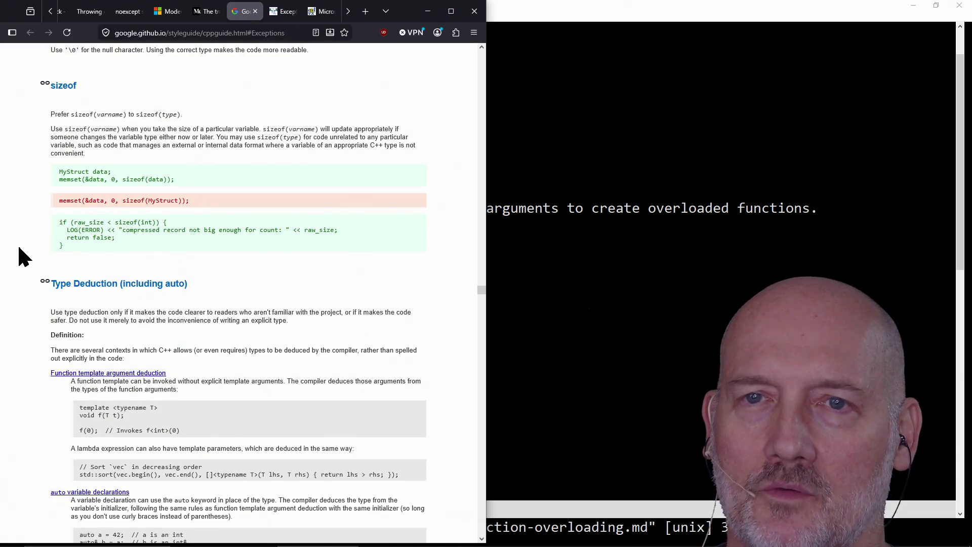
scroll(19, 248, down, 4)
scroll(19, 248, up, 4)
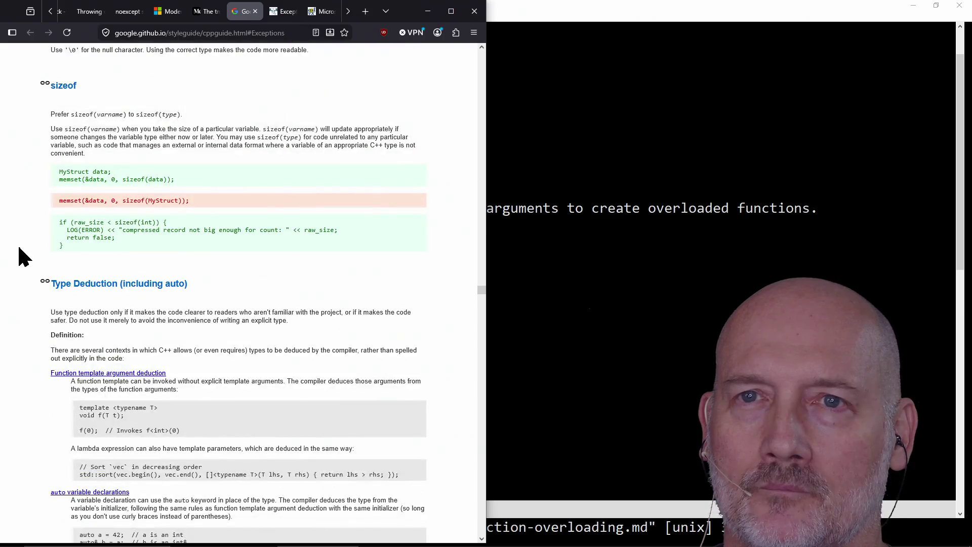
scroll(19, 248, down, 6)
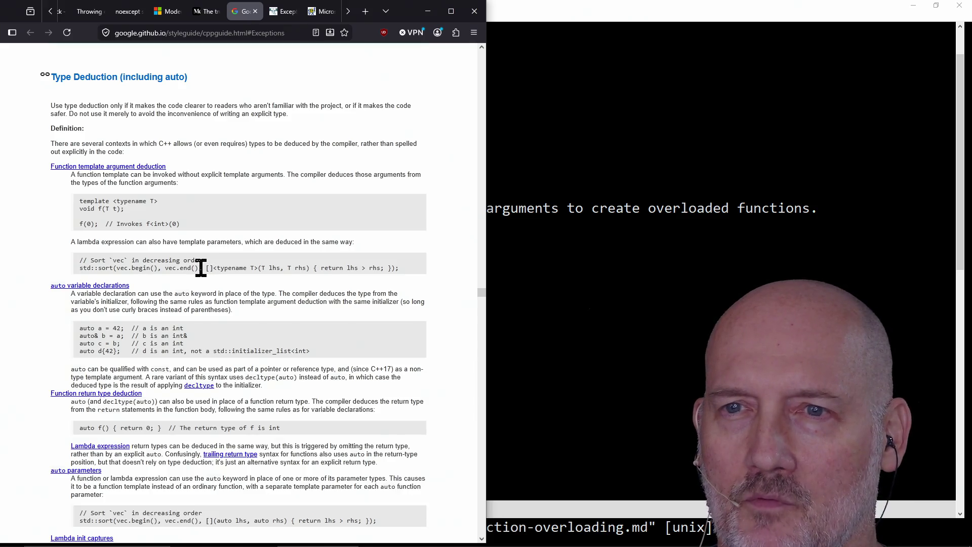
- Highlight the templated lambda's parameter list and then the word typename
drag(206, 268, 306, 268)
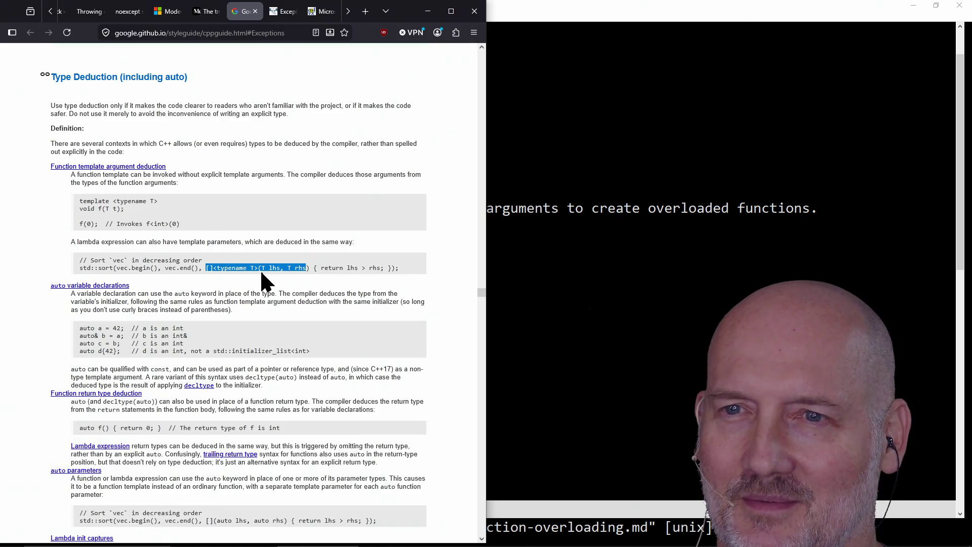
click(235, 268)
double_click(241, 267)
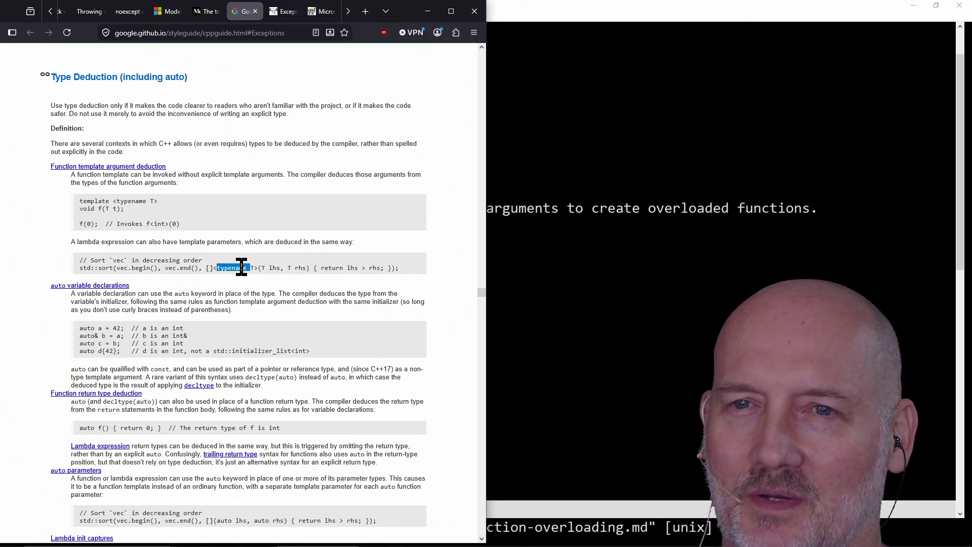
click(240, 268)
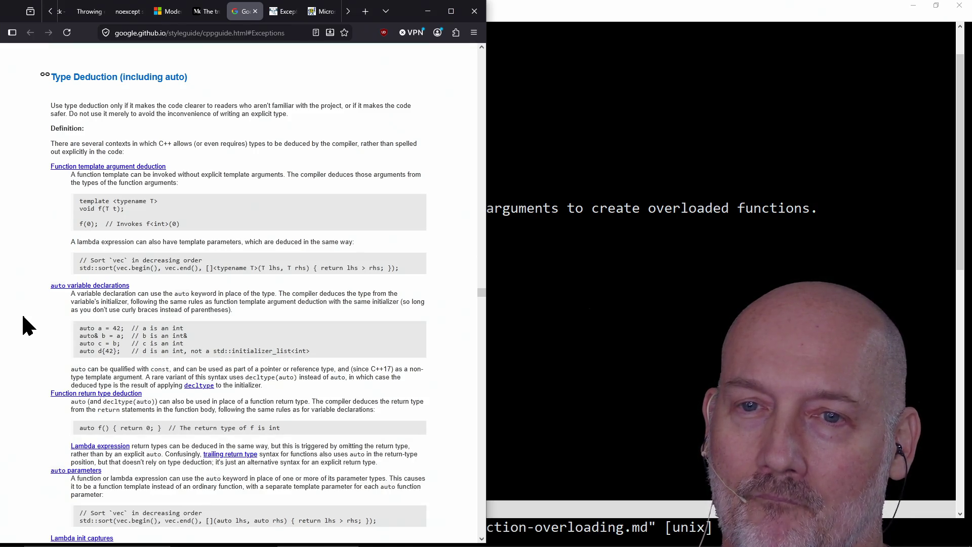
- Read on to Type Deduction's Pros, Cons and Decision, highlighting the line auto foo = x.add_foo();
scroll(23, 317, down, 3)
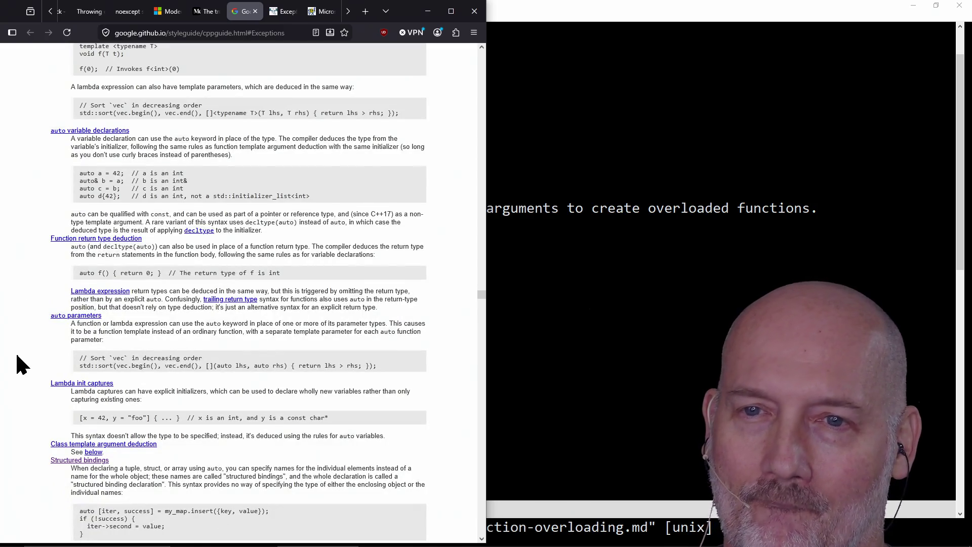
scroll(23, 363, down, 2)
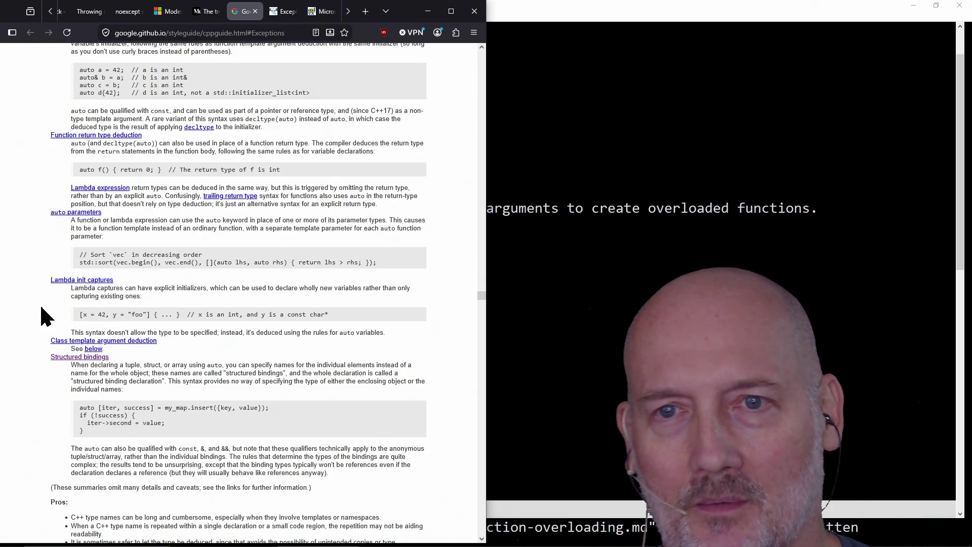
scroll(42, 308, down, 2)
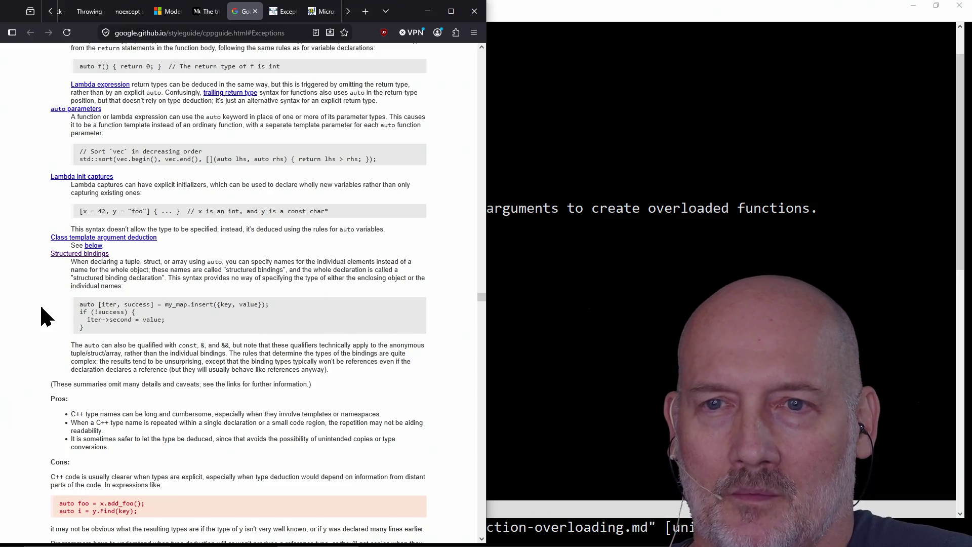
scroll(34, 314, down, 4)
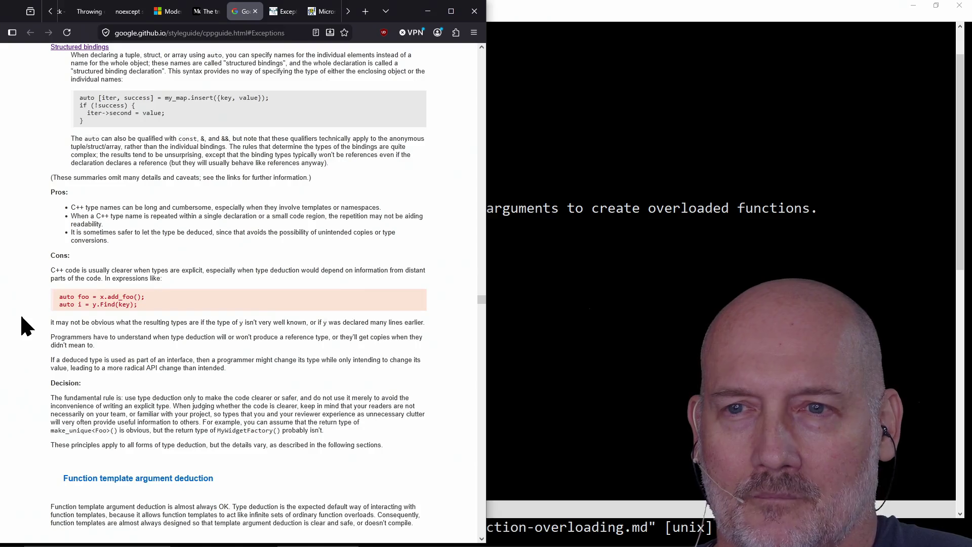
drag(59, 296, 145, 297)
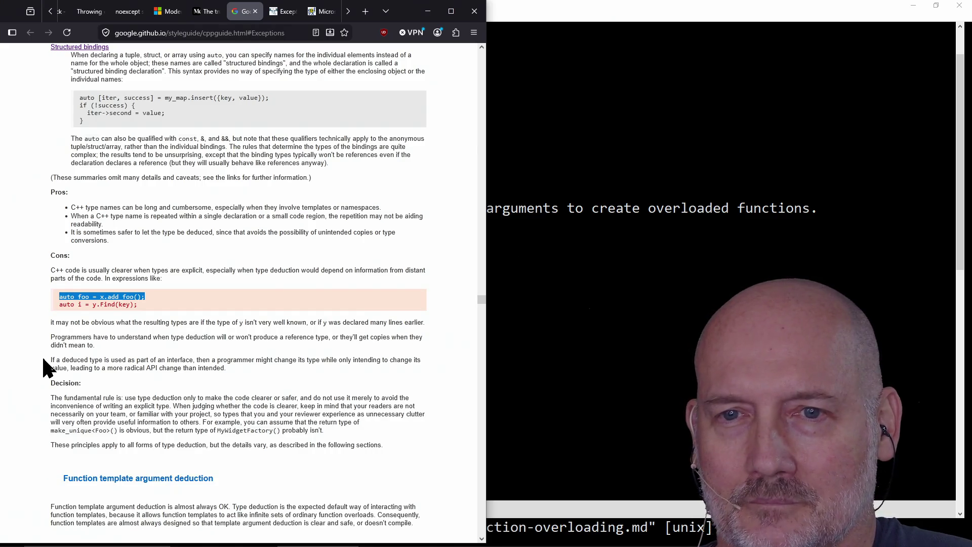
click(93, 399)
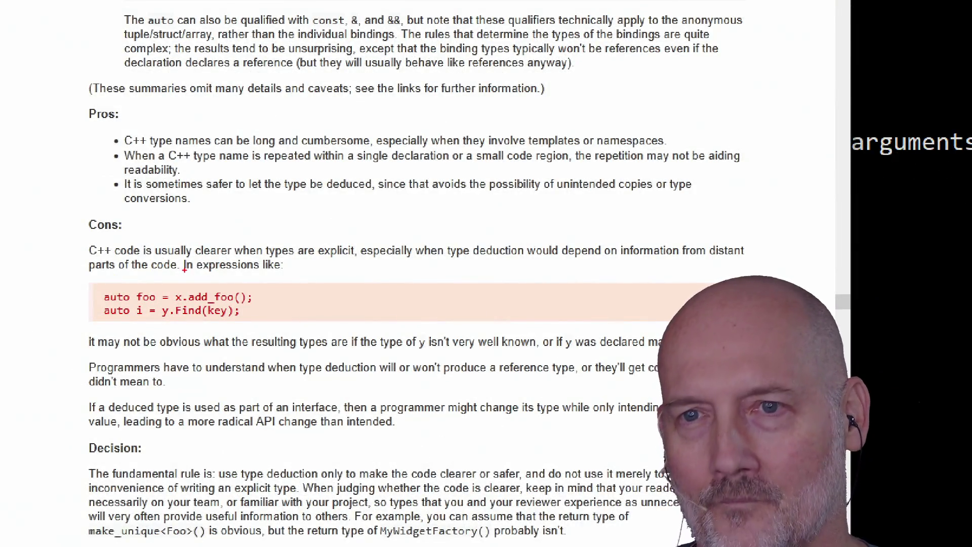
drag(185, 269, 402, 108)
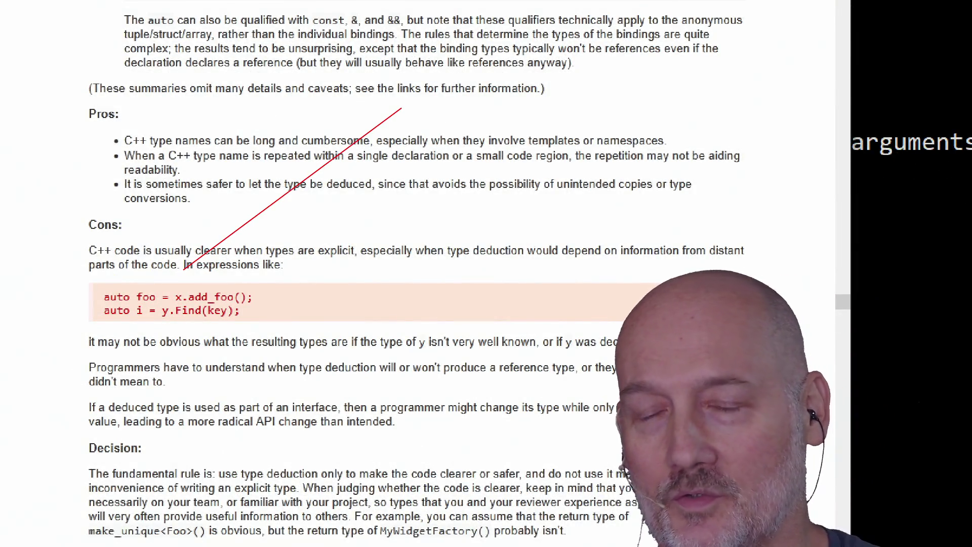
mouse_move(108, 288)
mouse_down()
mouse_move(128, 300)
mouse_move(99, 284)
mouse_up()
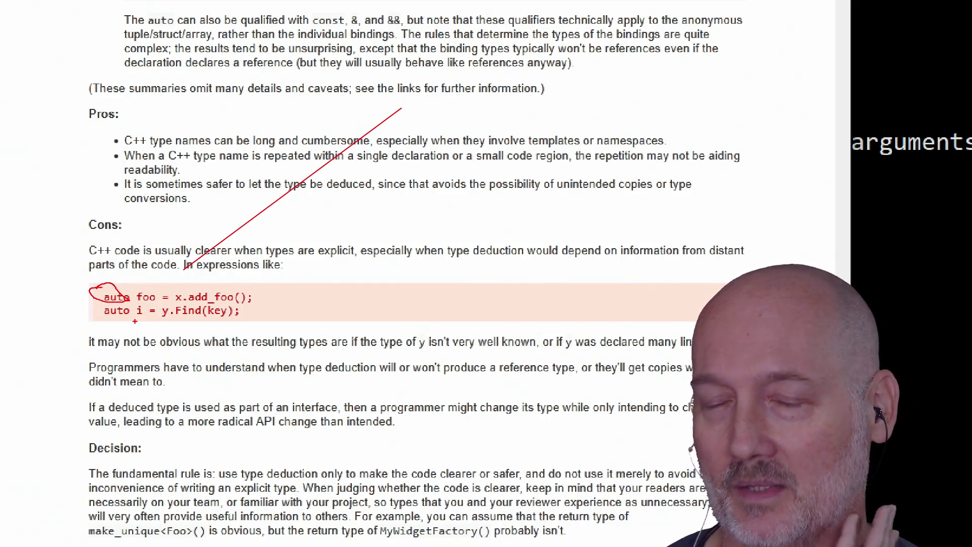
drag(190, 317, 290, 372)
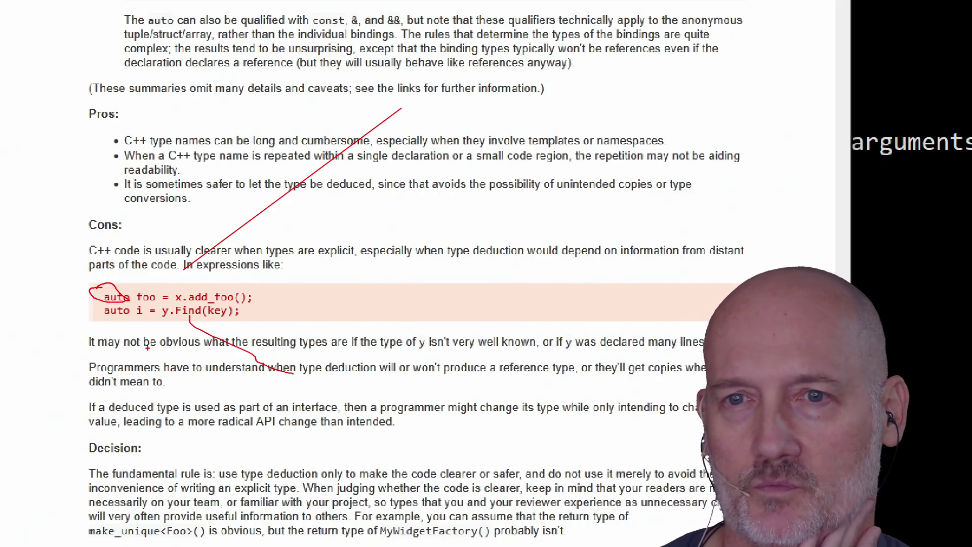
drag(105, 328, 183, 321)
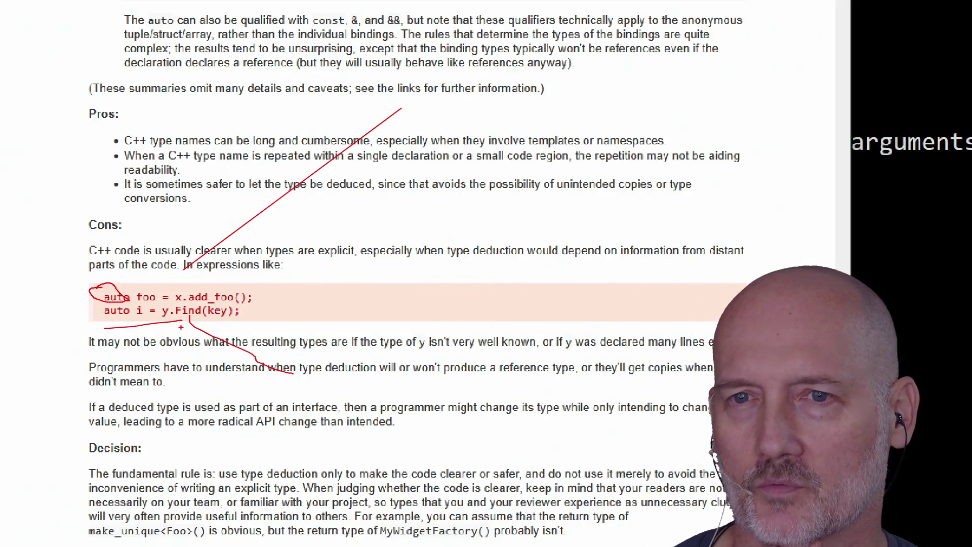
mouse_move(133, 312)
mouse_down()
mouse_move(130, 304)
mouse_move(95, 307)
mouse_move(134, 315)
mouse_move(6, 346)
mouse_up()
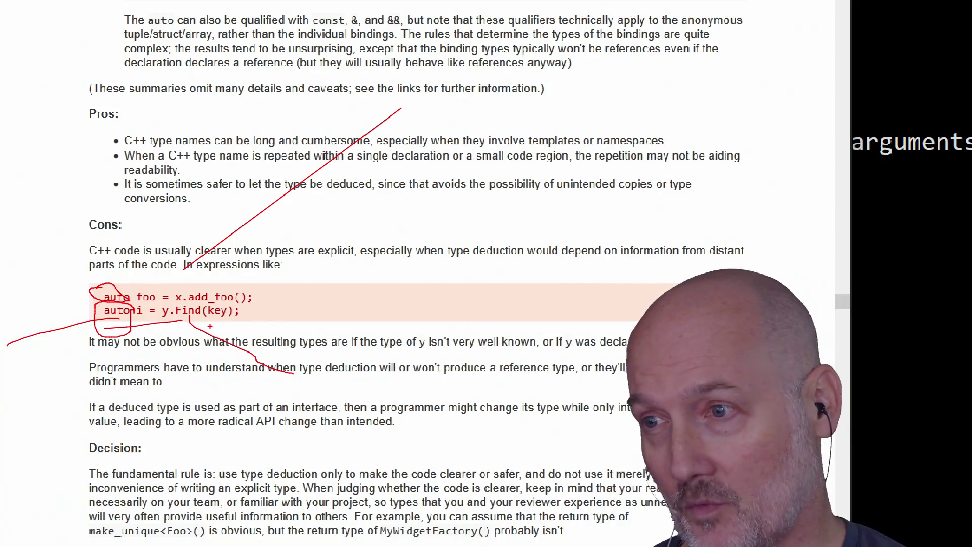
drag(189, 318, 295, 313)
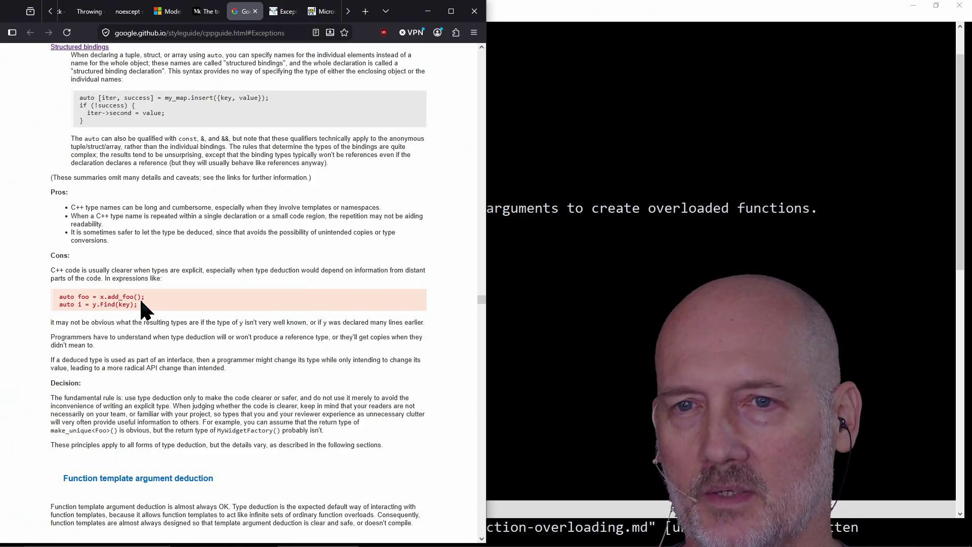
double_click(113, 304)
click(112, 304)
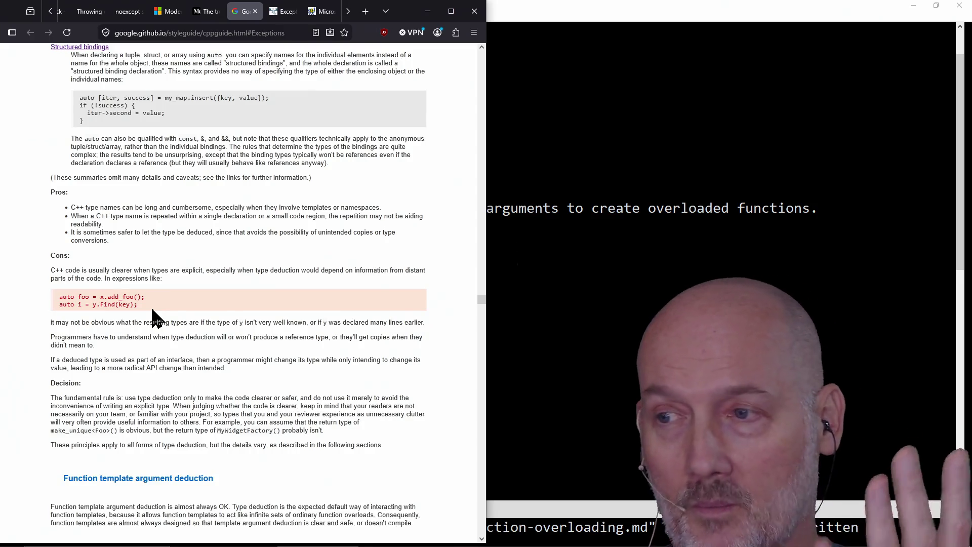
triple_click(69, 304)
click(80, 327)
triple_click(60, 304)
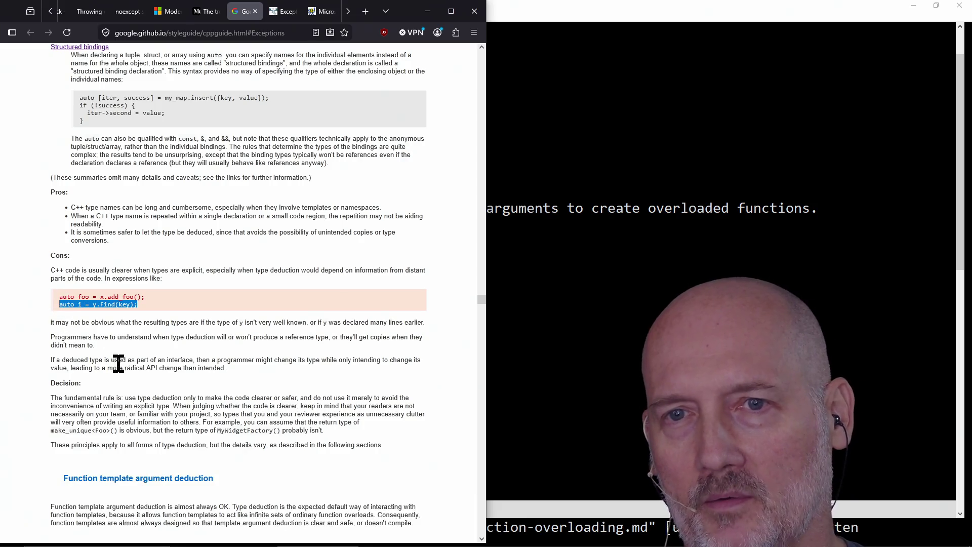
click(113, 324)
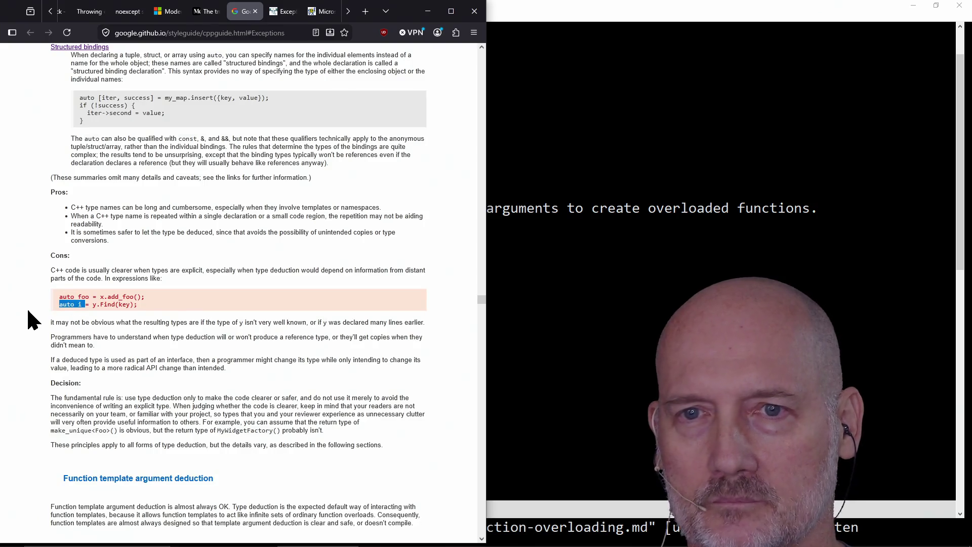
drag(58, 304, 82, 304)
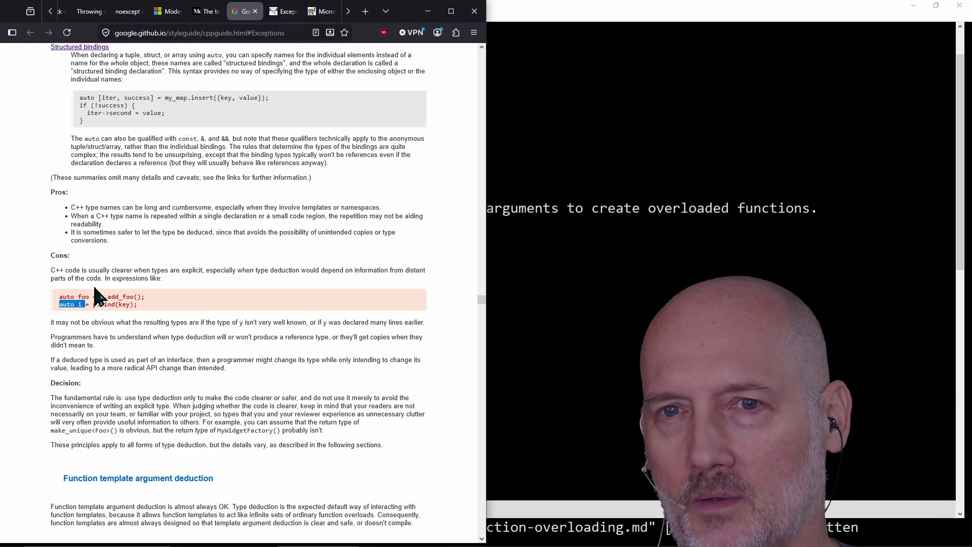
click(73, 304)
double_click(73, 304)
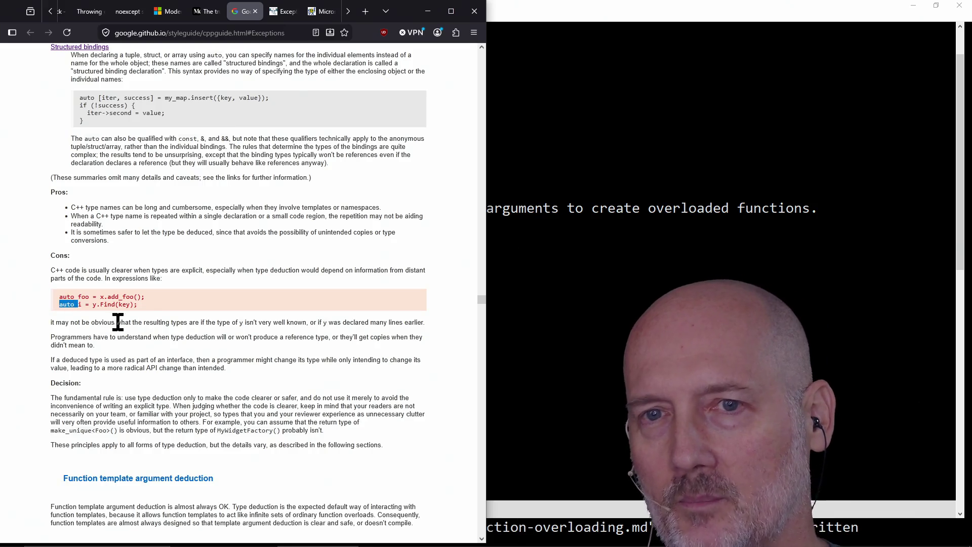
click(65, 303)
triple_click(65, 304)
double_click(64, 304)
double_click(110, 305)
drag(135, 306, 178, 311)
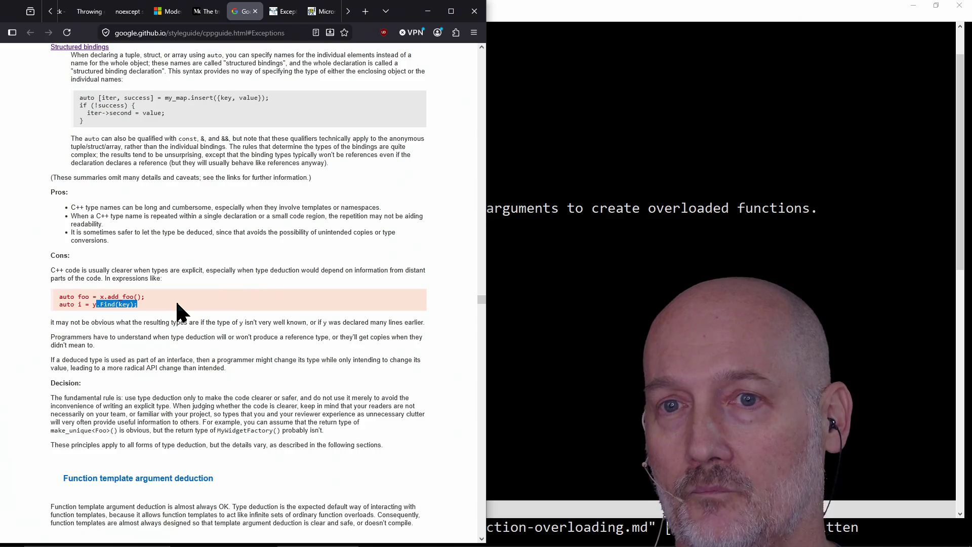
click(177, 304)
scroll(190, 303, down, 2)
scroll(192, 304, down, 4)
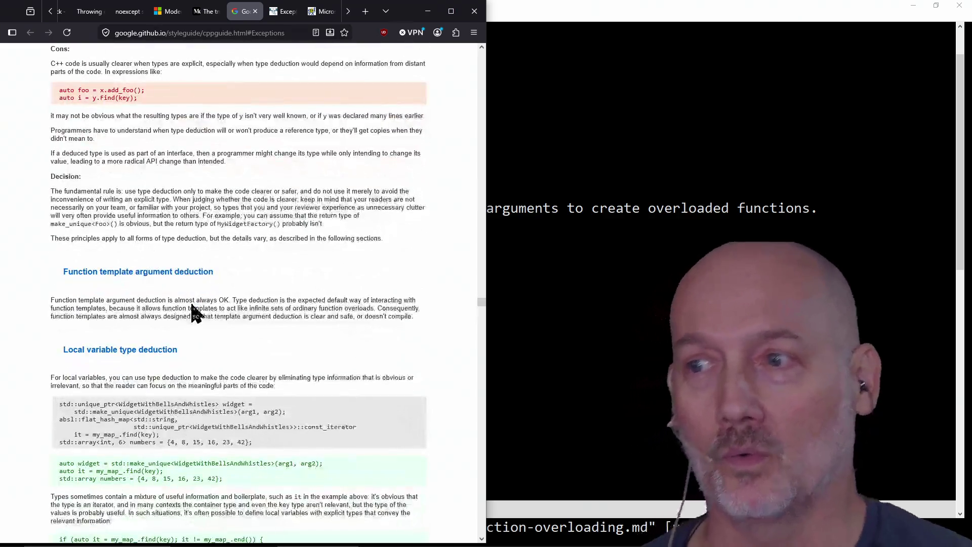
scroll(25, 329, down, 4)
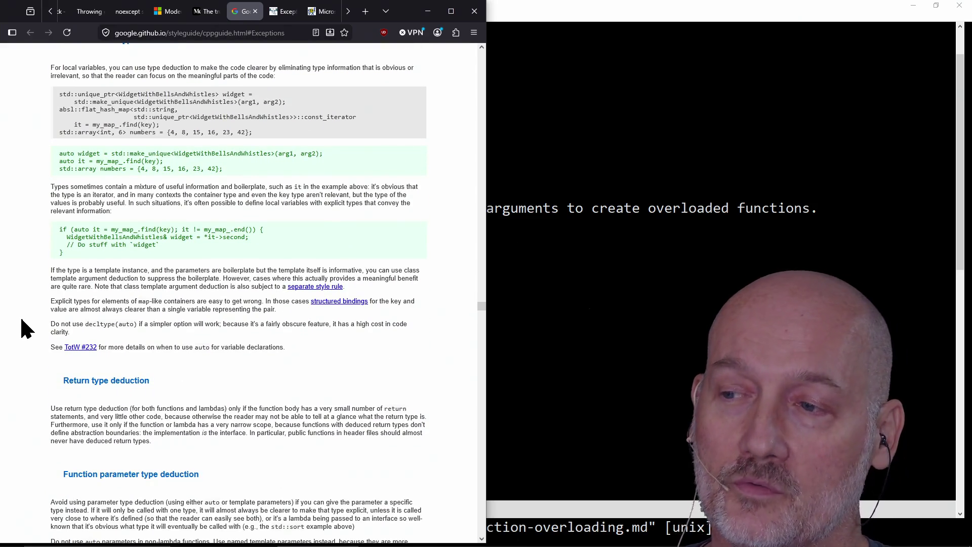
scroll(25, 329, up, 1)
scroll(25, 329, up, 2)
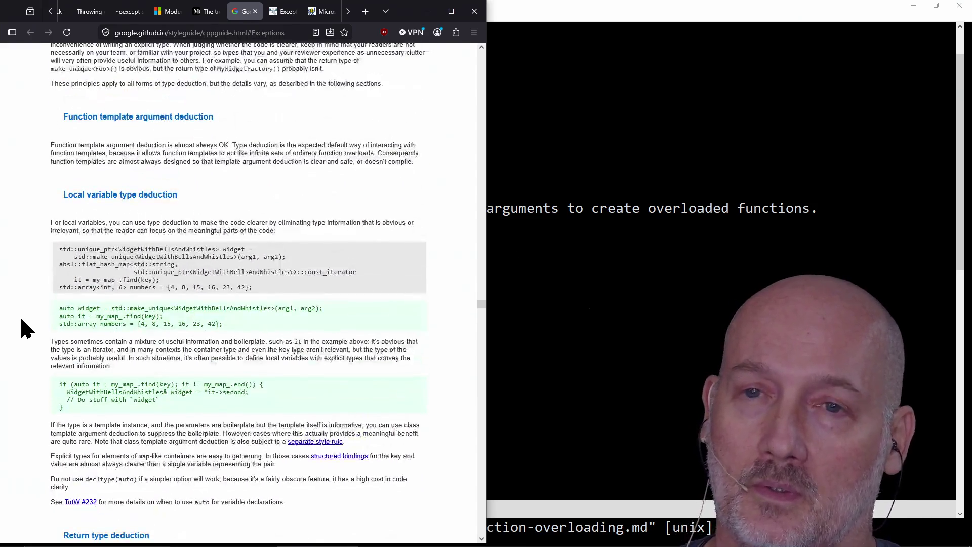
scroll(26, 329, down, 1)
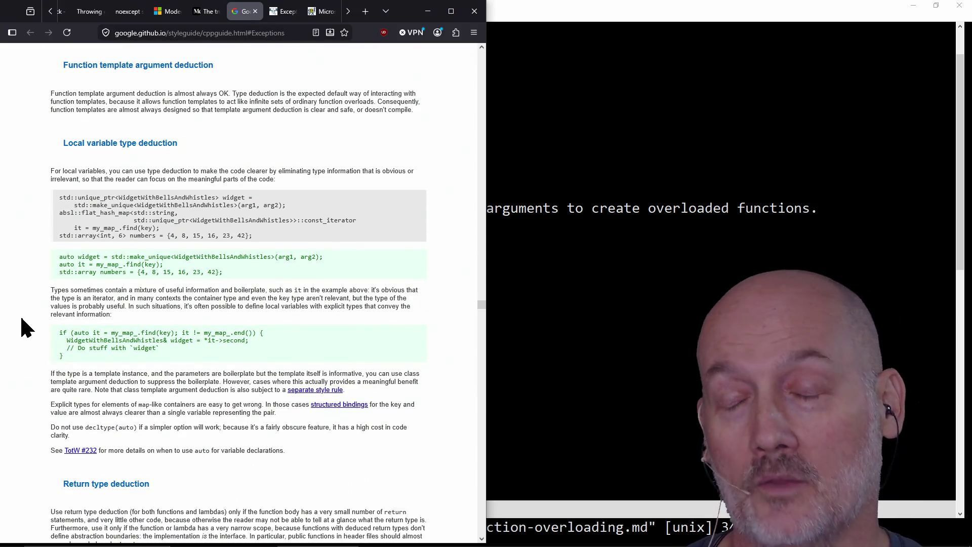
double_click(62, 257)
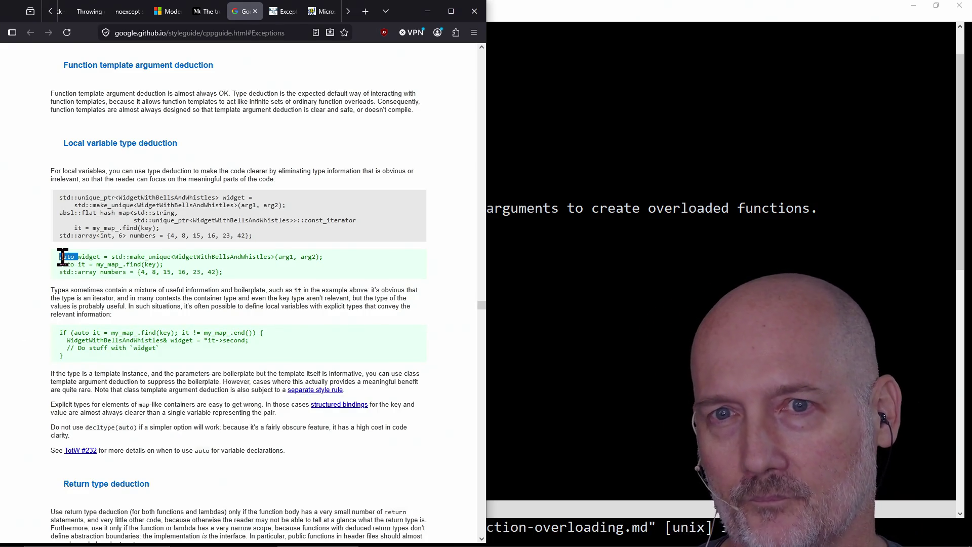
click(32, 257)
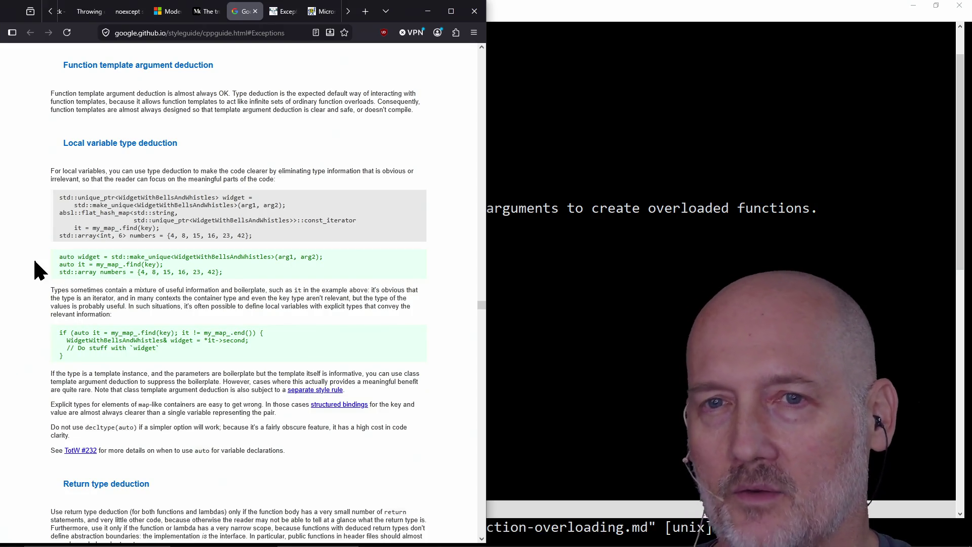
double_click(168, 257)
click(295, 258)
double_click(173, 257)
click(309, 255)
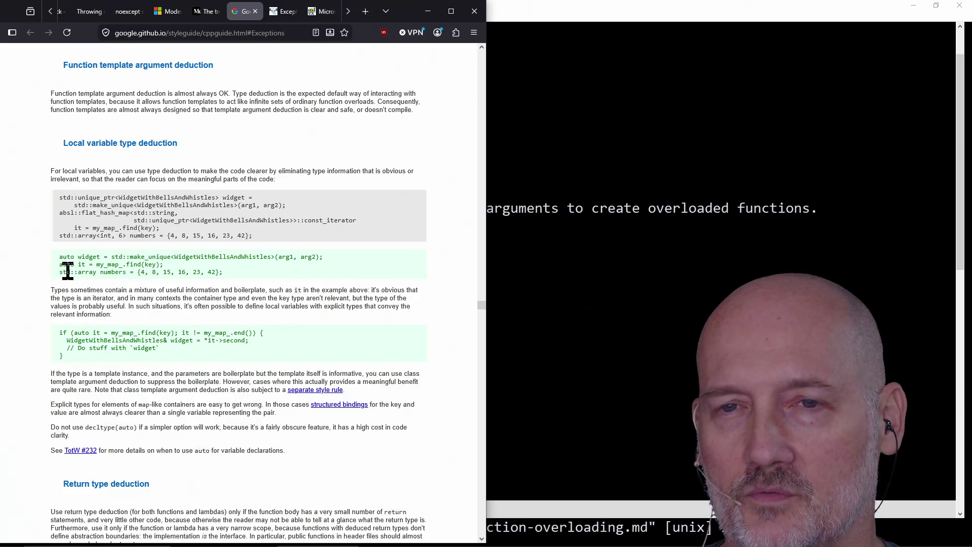
double_click(65, 257)
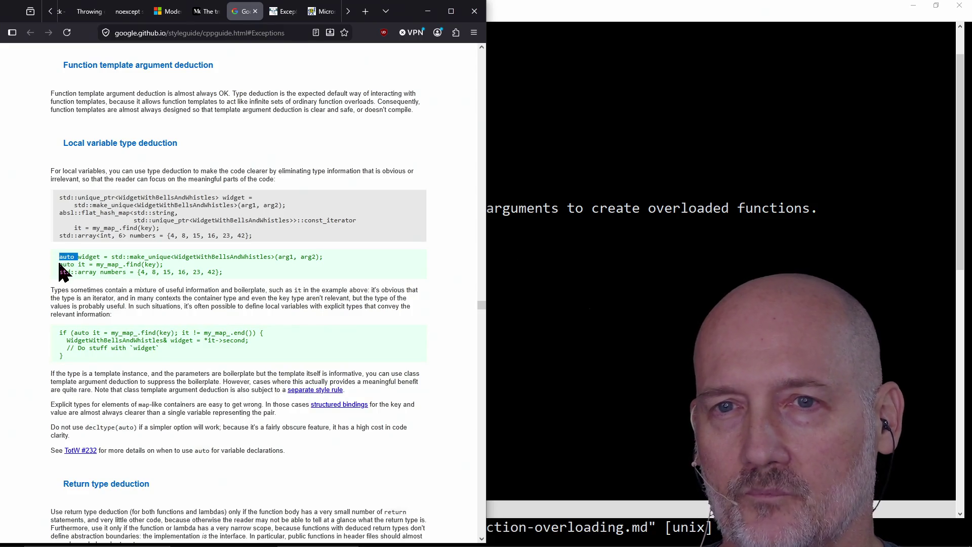
click(22, 288)
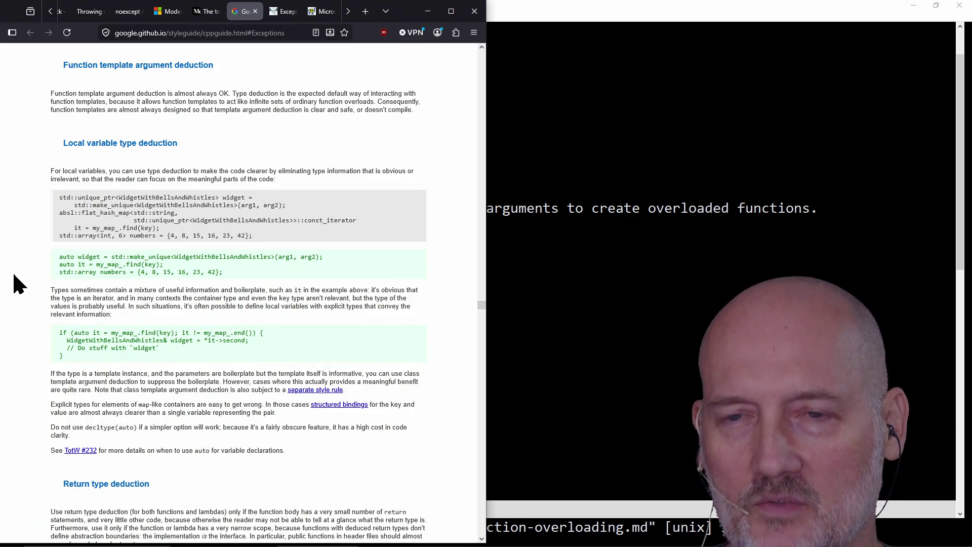
- Read down through the type deduction sections into Class Template Argument Deduction
scroll(18, 283, down, 2)
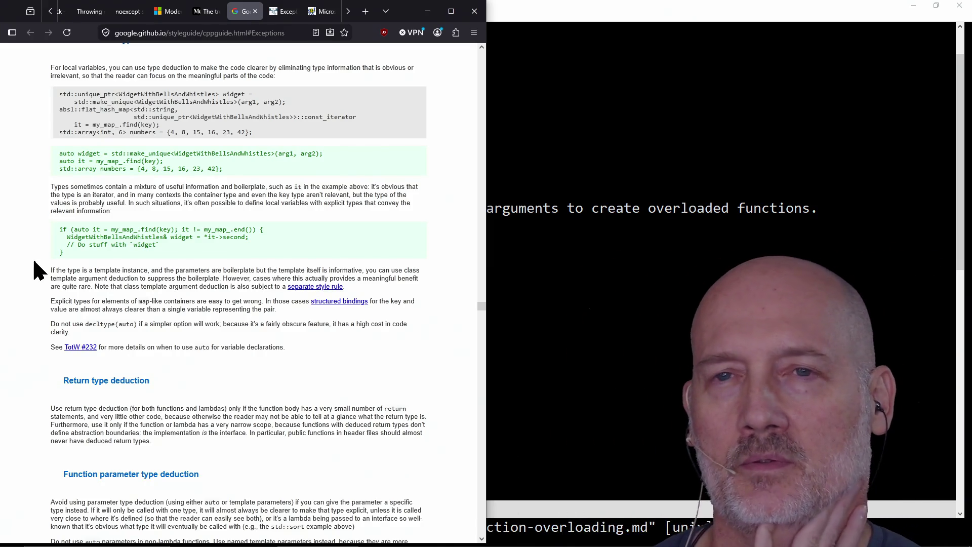
scroll(34, 261, down, 4)
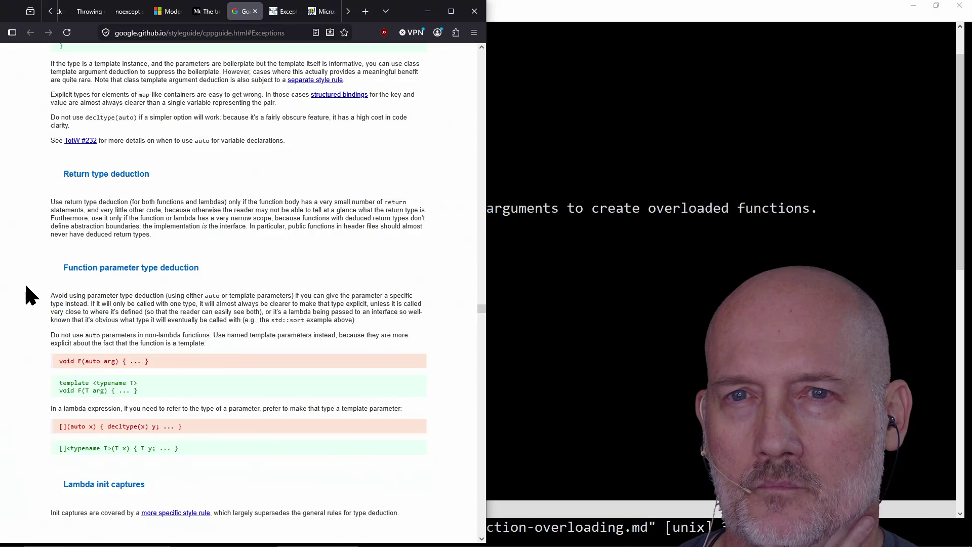
scroll(25, 287, down, 1)
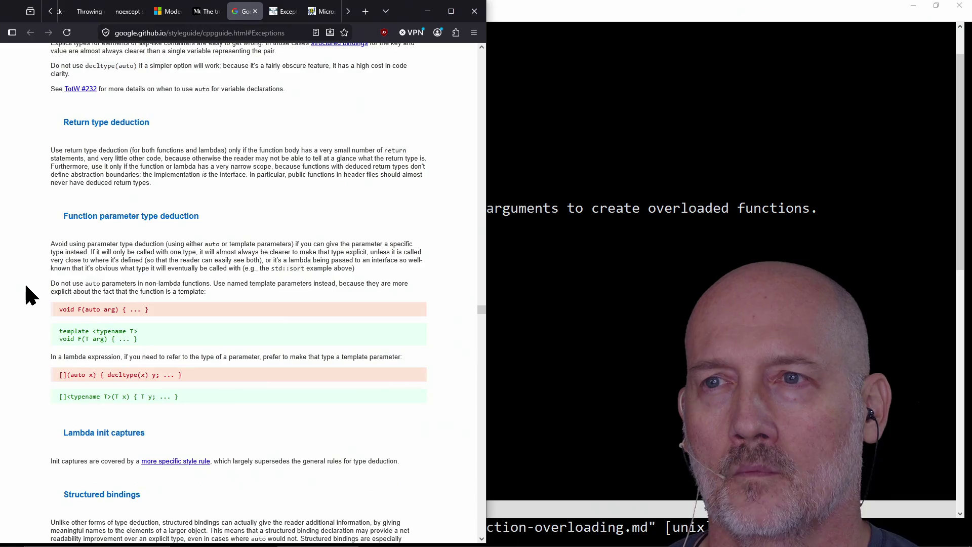
scroll(27, 288, down, 1)
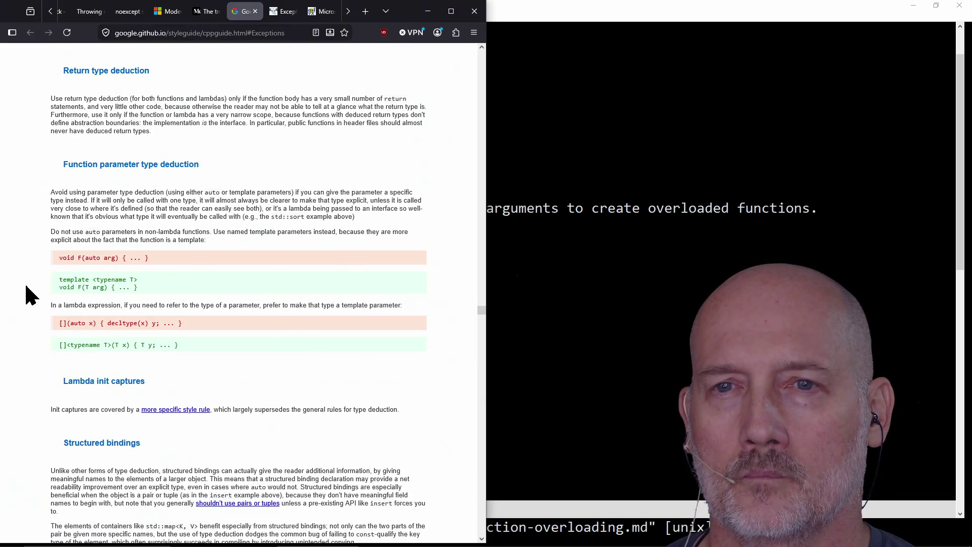
scroll(26, 288, down, 3)
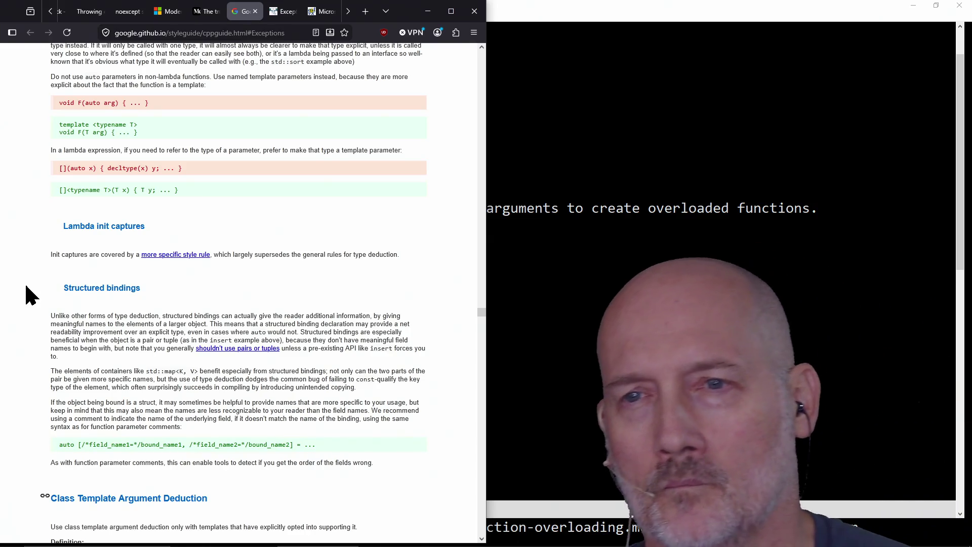
scroll(27, 288, down, 4)
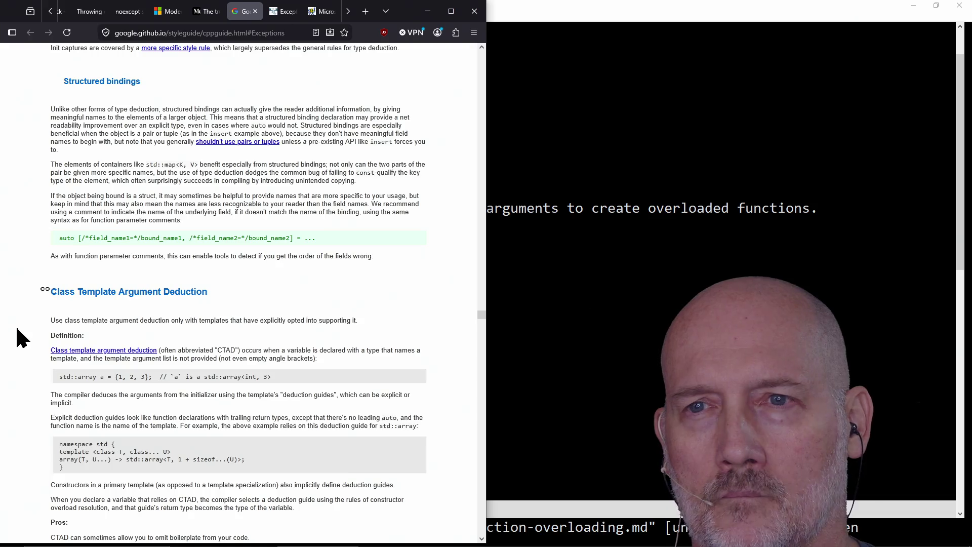
- Pick out field_name1 and field_name2 in the structured-bindings example, then jump back to the table of contents
double_click(116, 238)
double_click(224, 240)
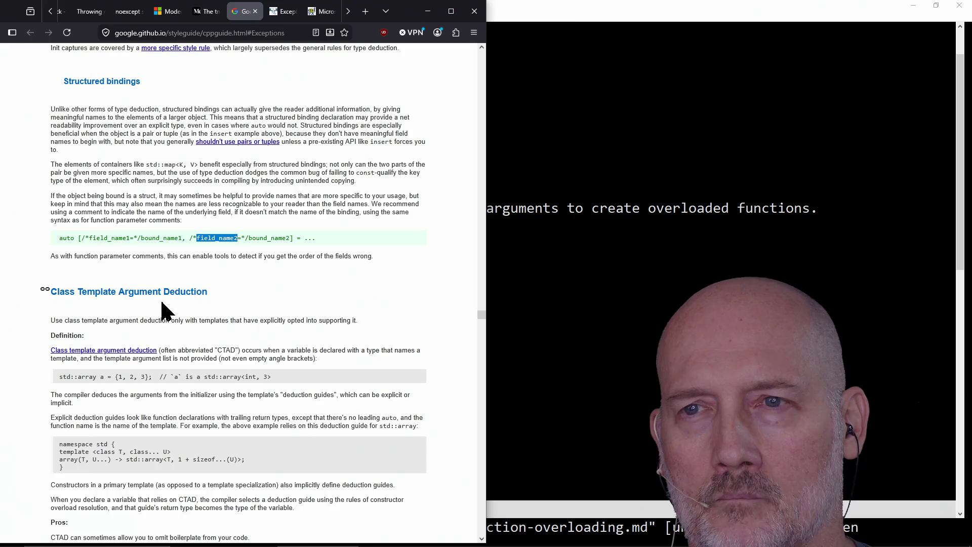
click(30, 333)
scroll(30, 325, down, 4)
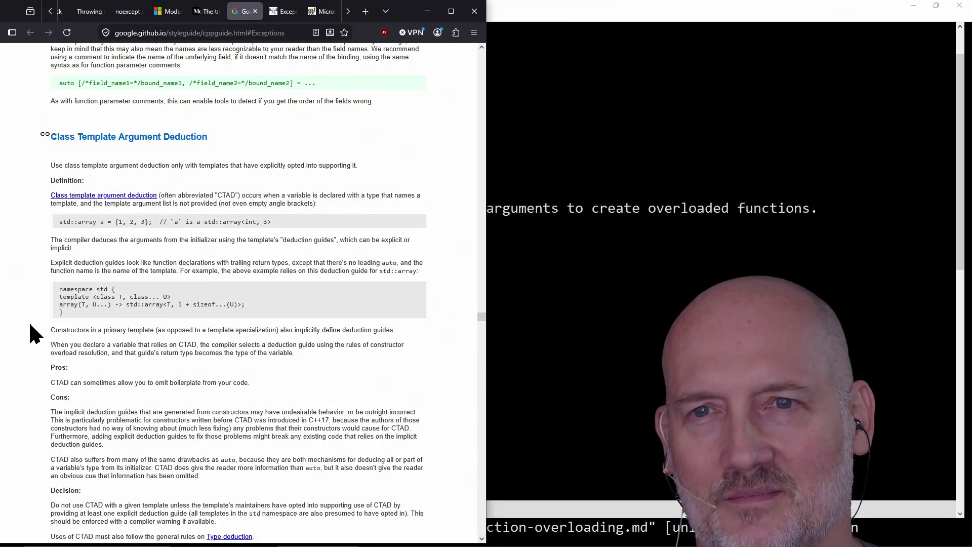
scroll(30, 326, down, 2)
scroll(28, 320, up, 15)
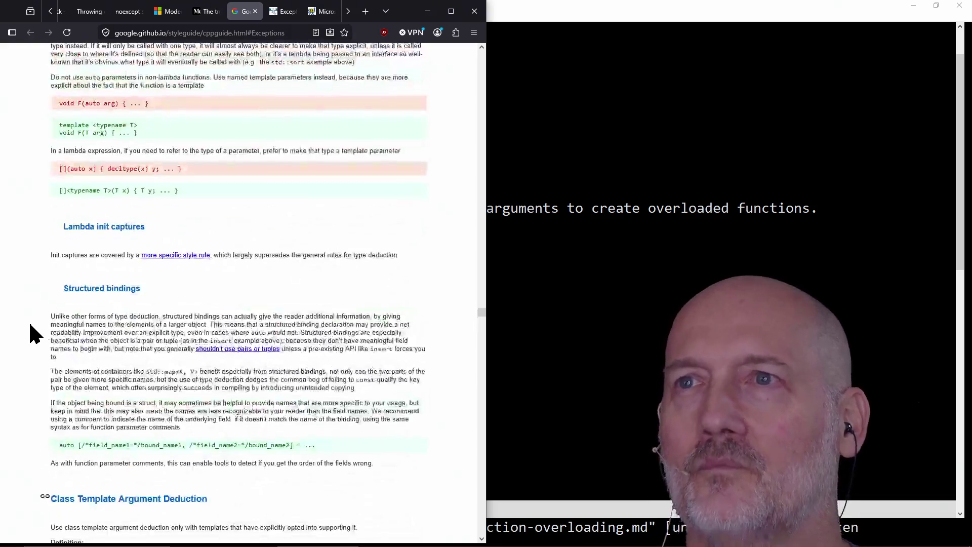
mouse_move(484, 313)
mouse_down()
mouse_move(498, 130)
mouse_move(486, 53)
mouse_up()
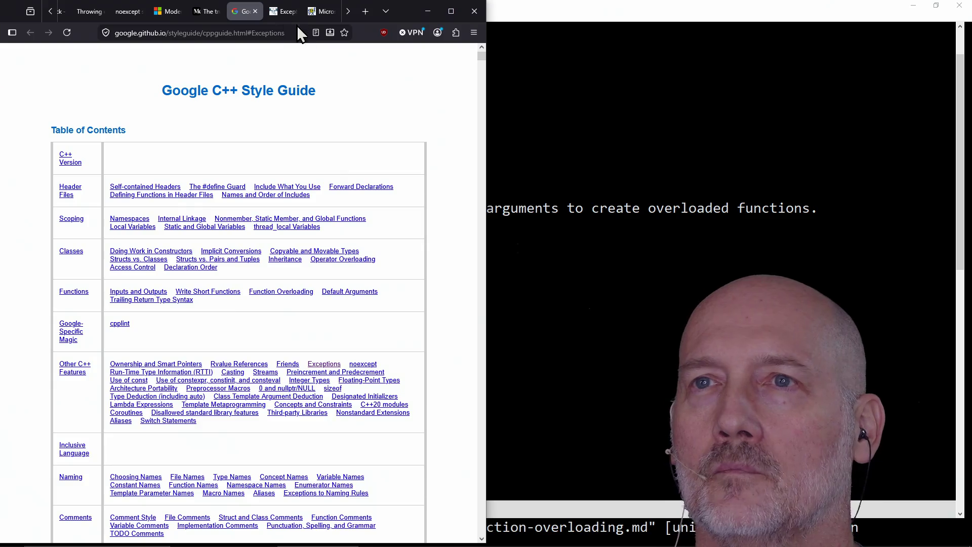
- Glance over the LLVM Exceptions and performance thread and the Technical Report on C++ Performance
click(276, 15)
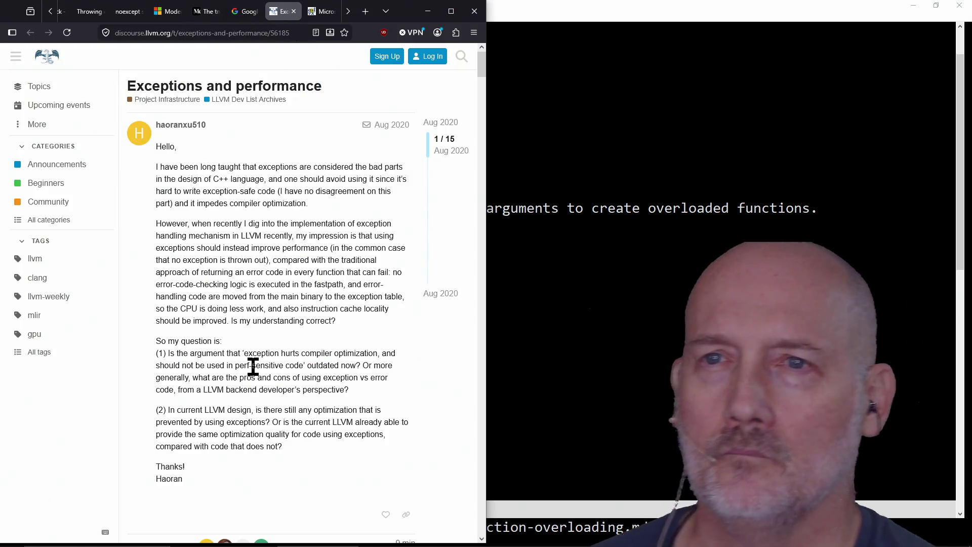
scroll(256, 372, down, 5)
scroll(252, 370, up, 5)
click(320, 19)
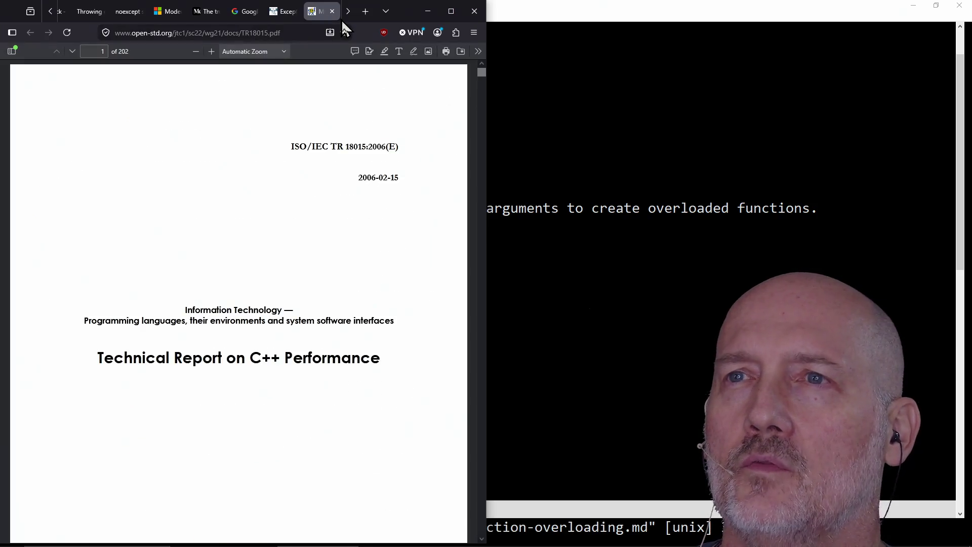
click(348, 15)
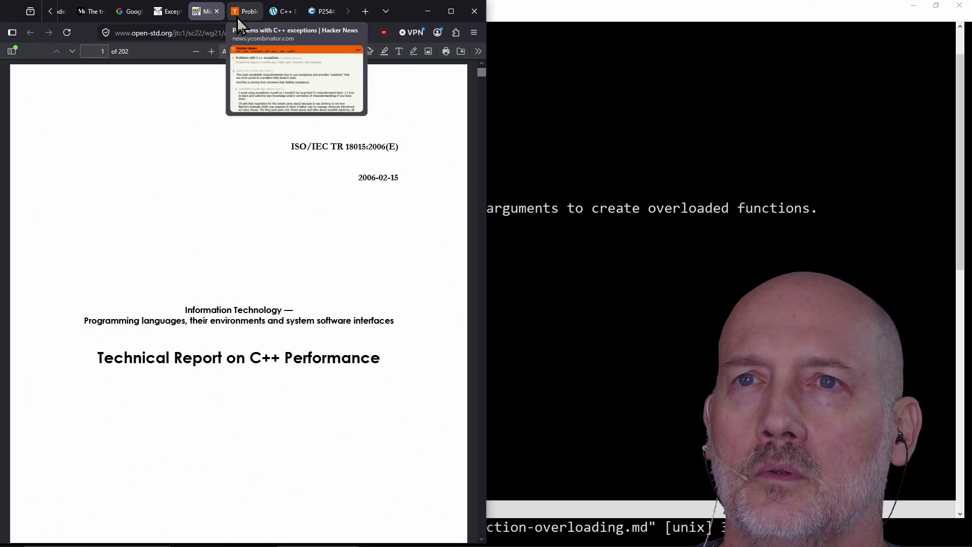
click(172, 14)
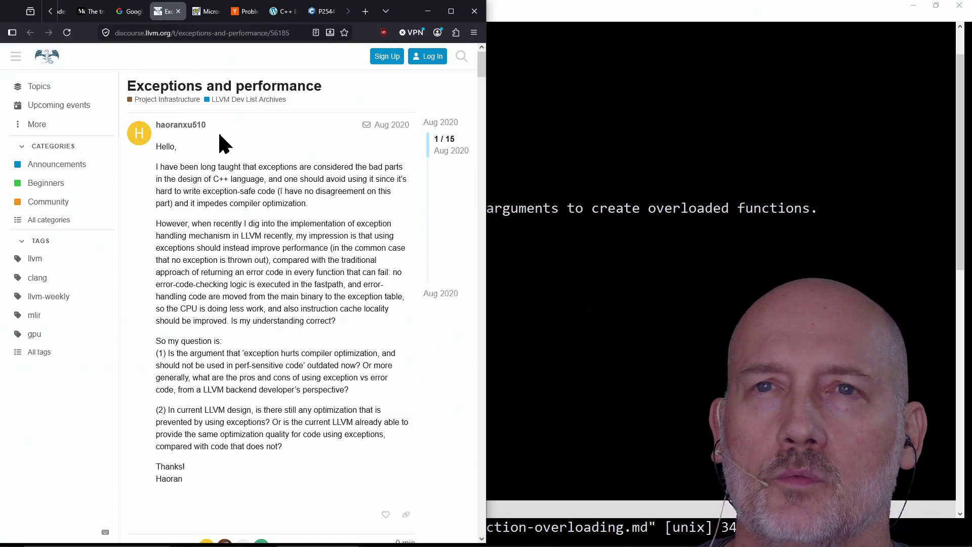
- Switch to the Problems with C++ exceptions thread and open its article link in a background tab
click(239, 14)
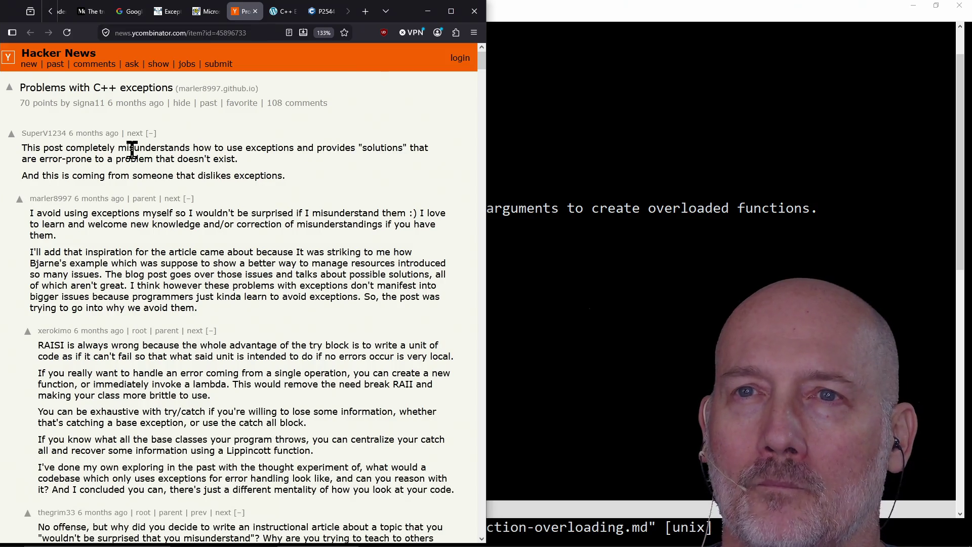
right_click(134, 96)
click(152, 101)
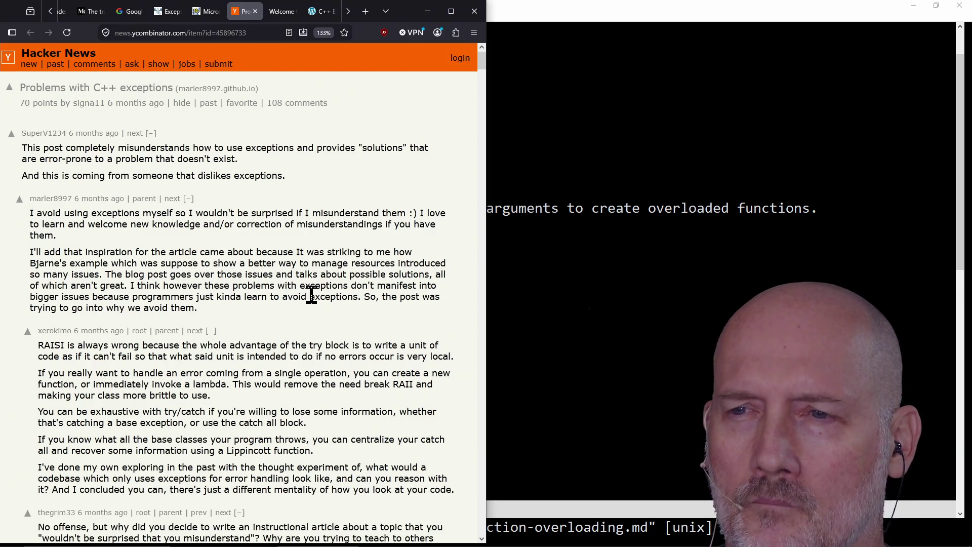
- Switch to the newly opened 'Bjarne fix your freaking language!' blog post
click(277, 15)
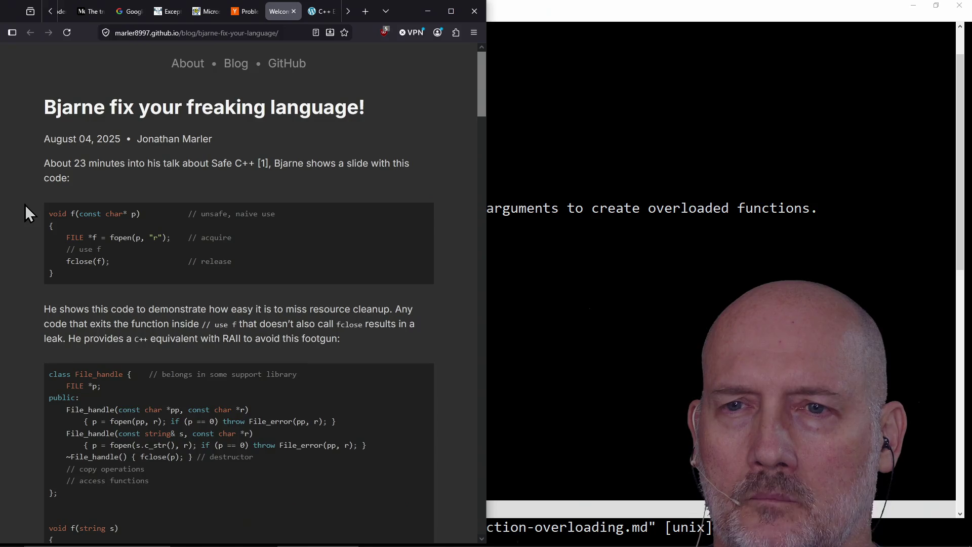
- Skim the blog post and settle on its unsafe fopen/fclose example and RAII File_handle class
scroll(25, 205, down, 2)
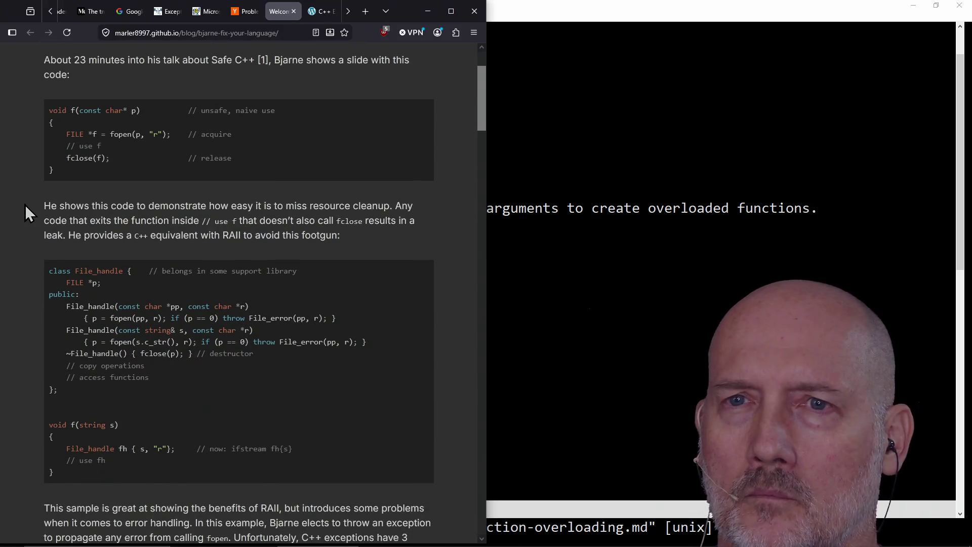
scroll(25, 205, up, 1)
scroll(26, 205, down, 2)
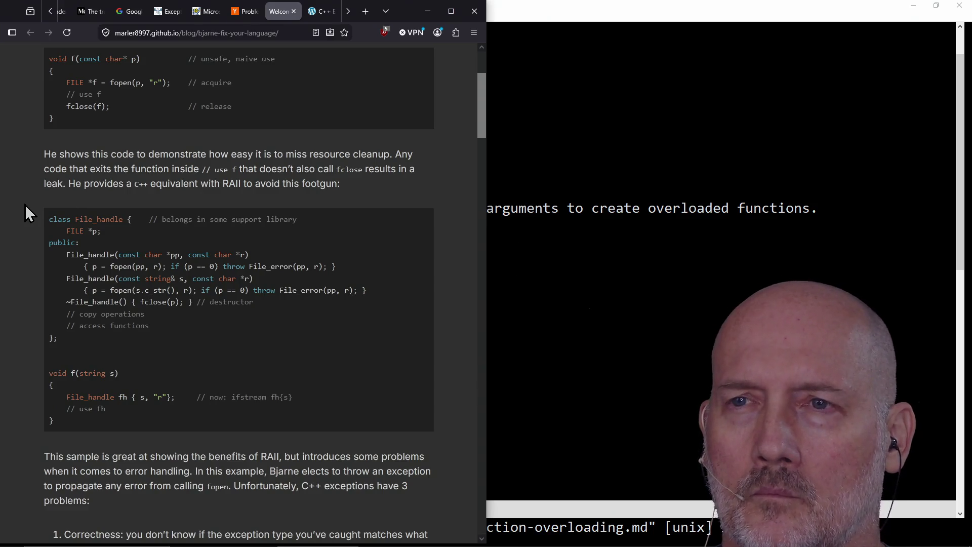
scroll(25, 205, down, 2)
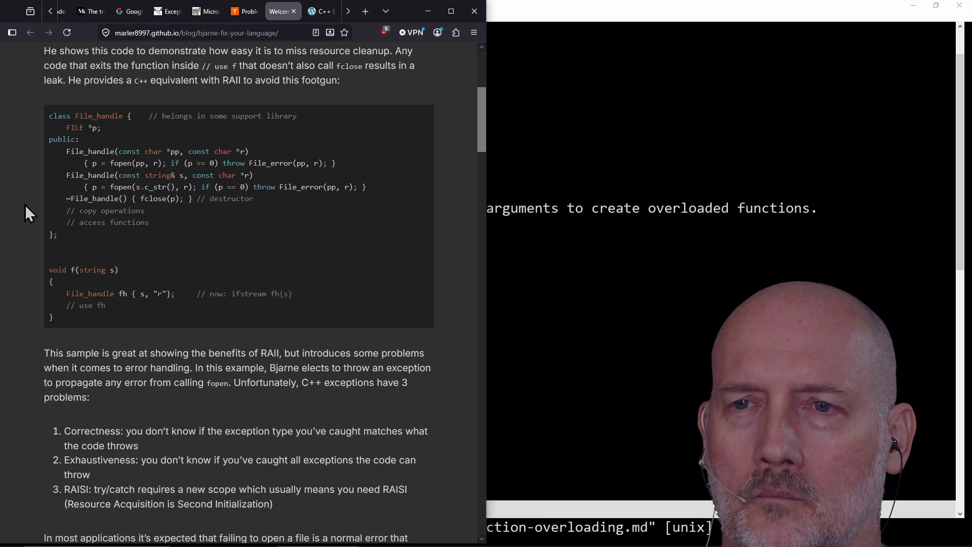
scroll(25, 205, down, 5)
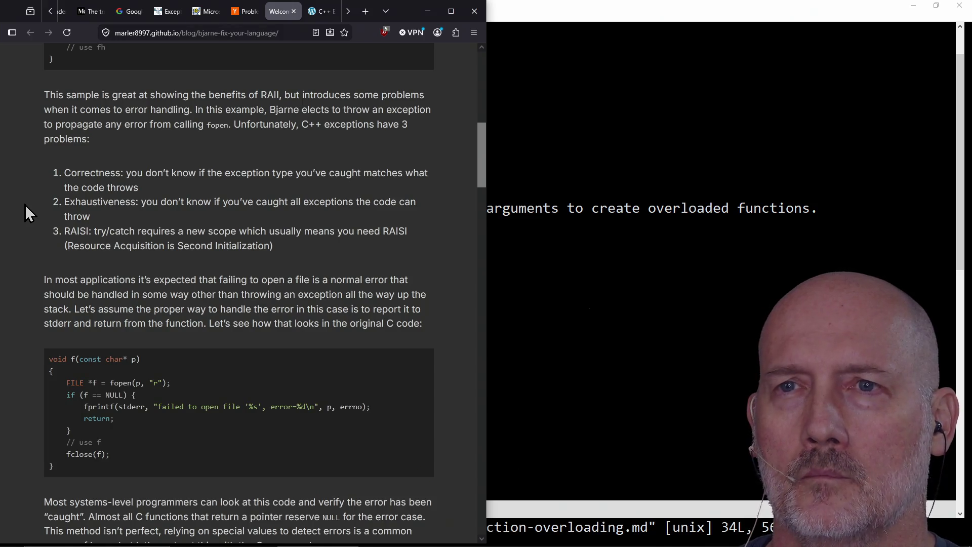
scroll(25, 205, up, 4)
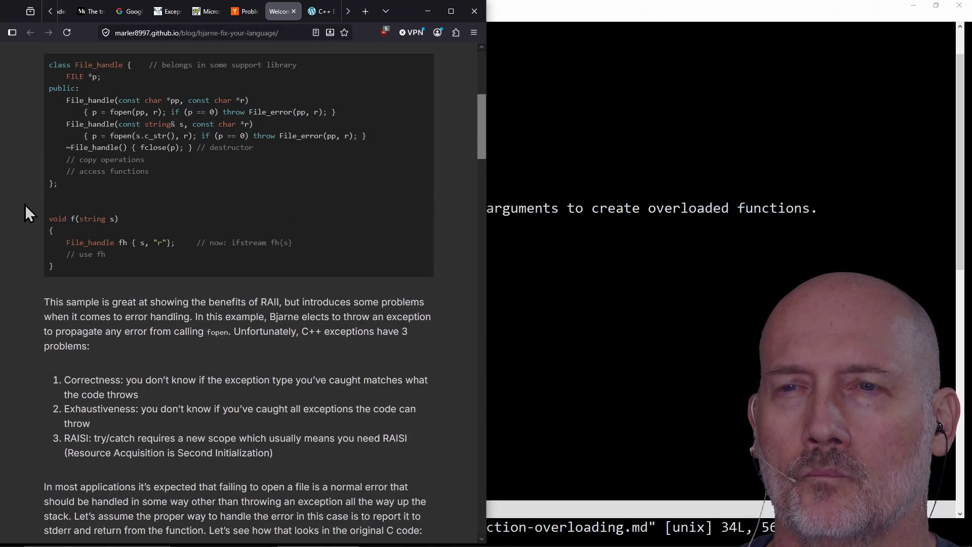
scroll(25, 205, up, 1)
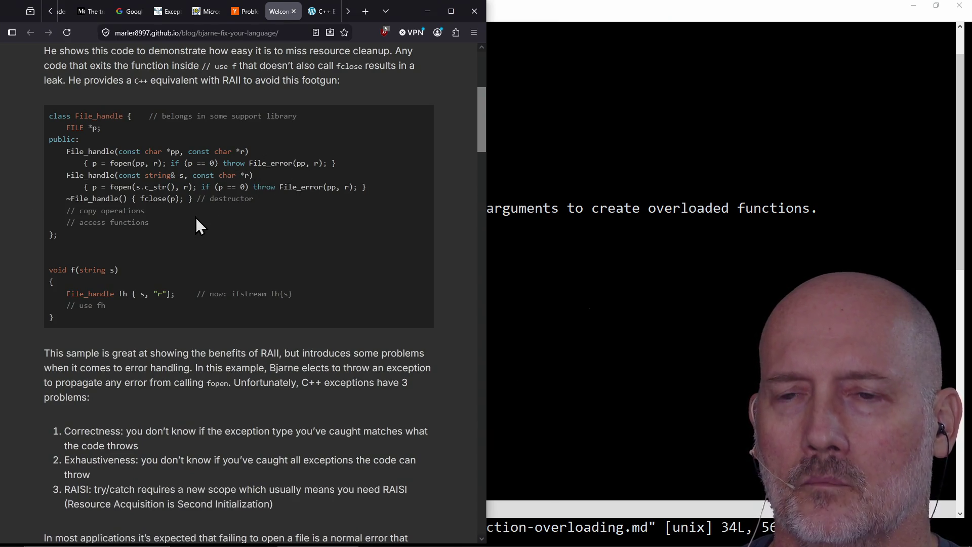
scroll(196, 217, down, 4)
scroll(196, 217, down, 3)
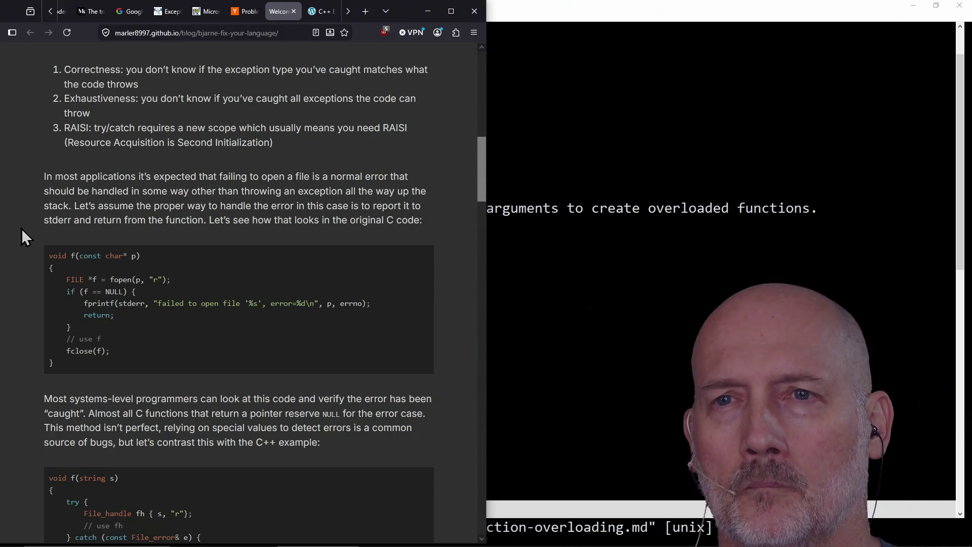
scroll(21, 229, down, 2)
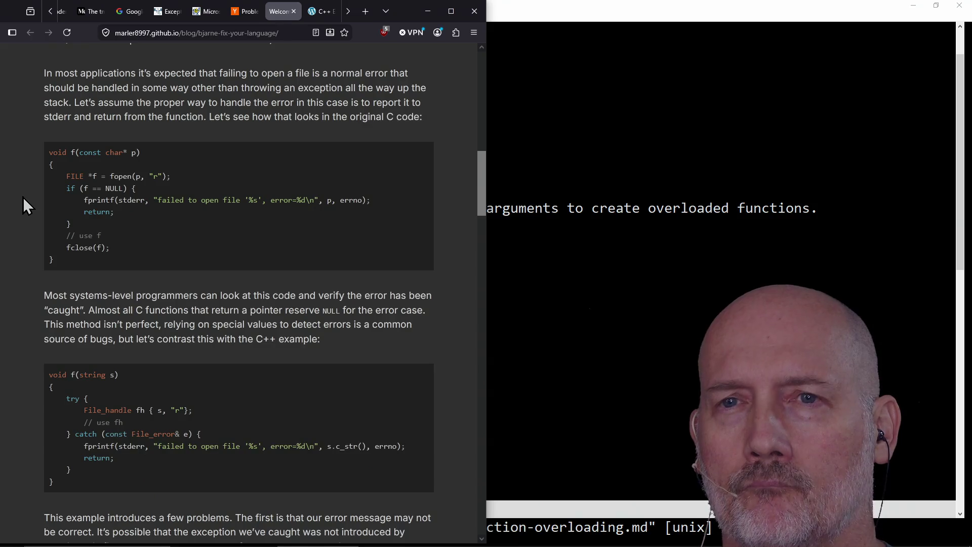
scroll(23, 197, down, 1)
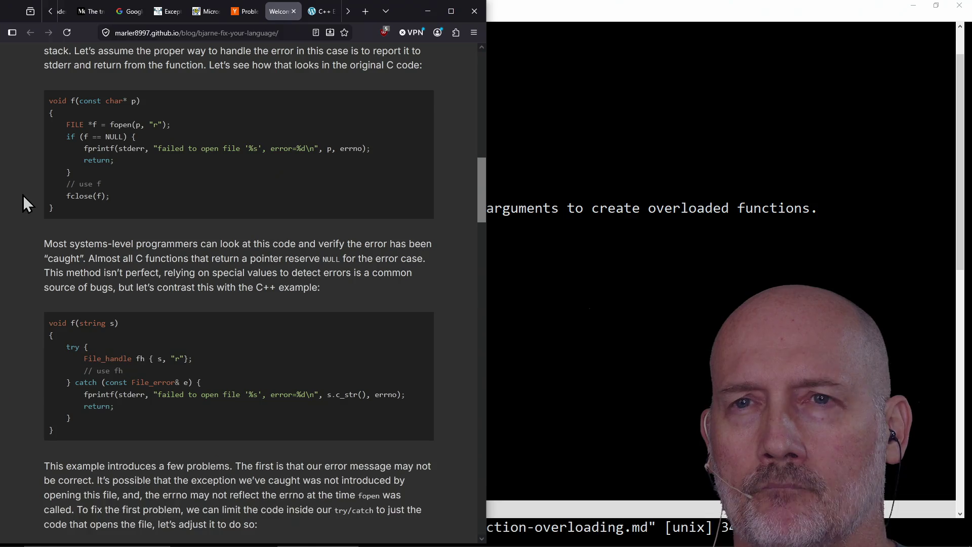
scroll(108, 151, up, 2)
scroll(109, 151, up, 15)
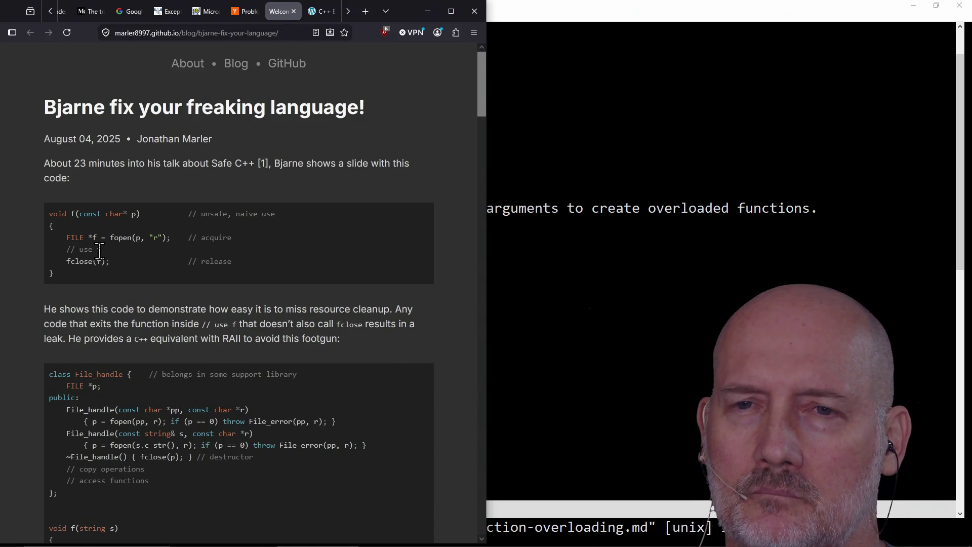
double_click(99, 250)
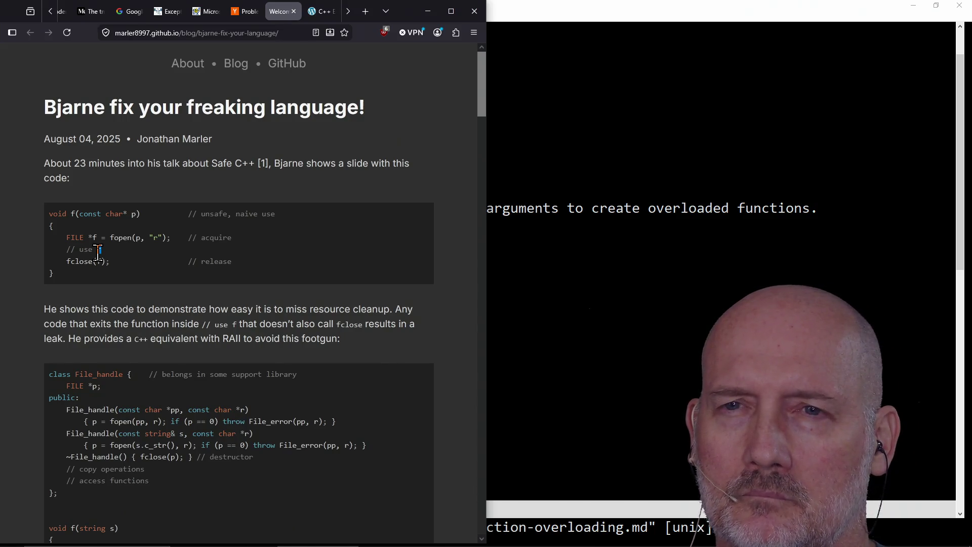
click(109, 250)
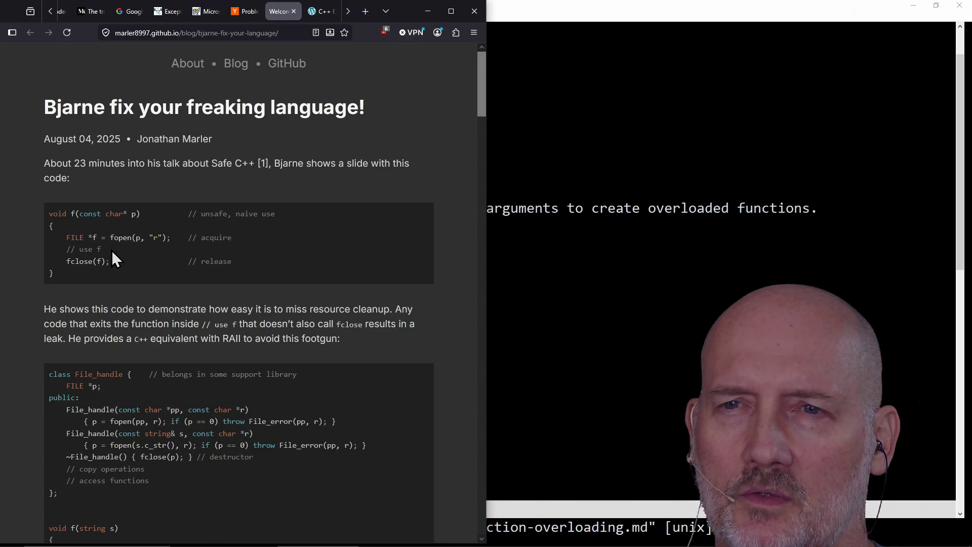
scroll(111, 251, down, 4)
scroll(112, 250, down, 14)
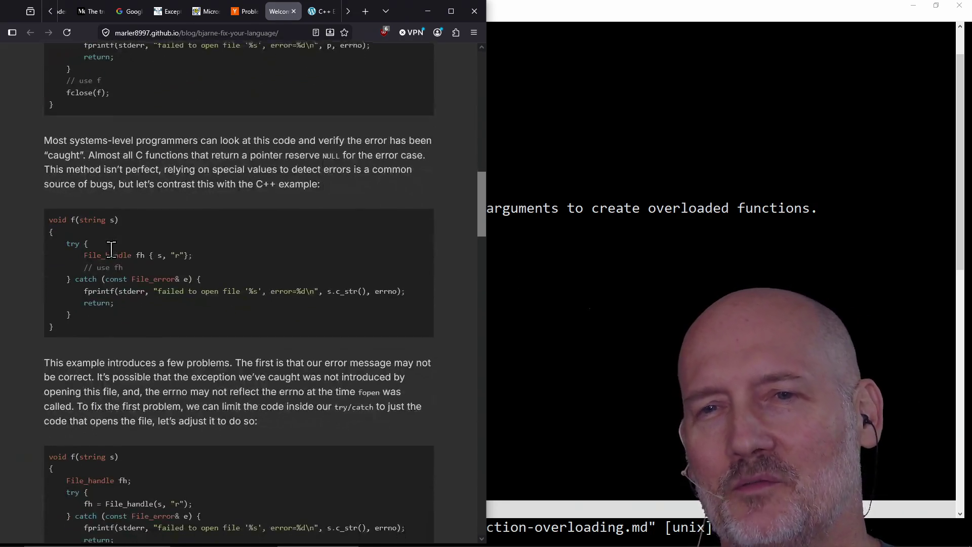
scroll(112, 250, up, 3)
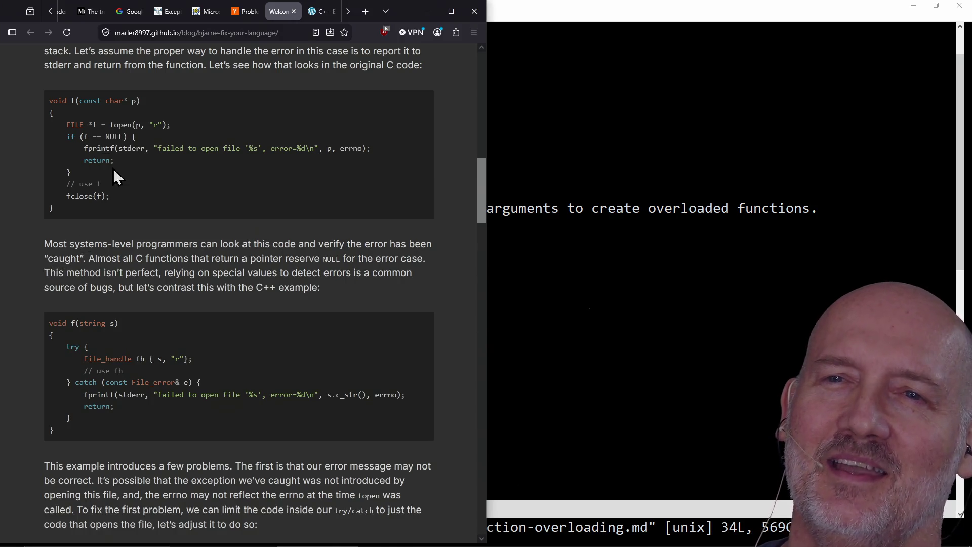
drag(146, 140, 72, 141)
click(71, 141)
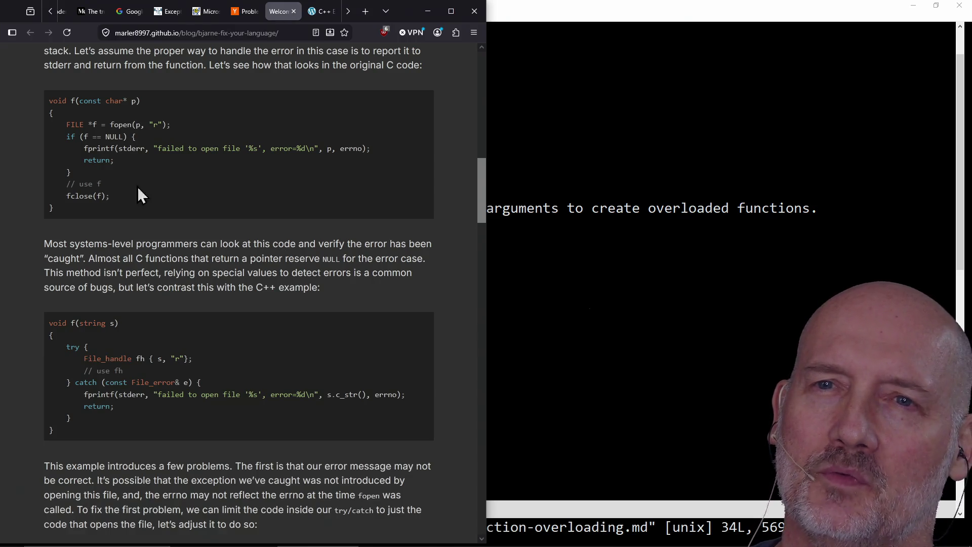
double_click(105, 135)
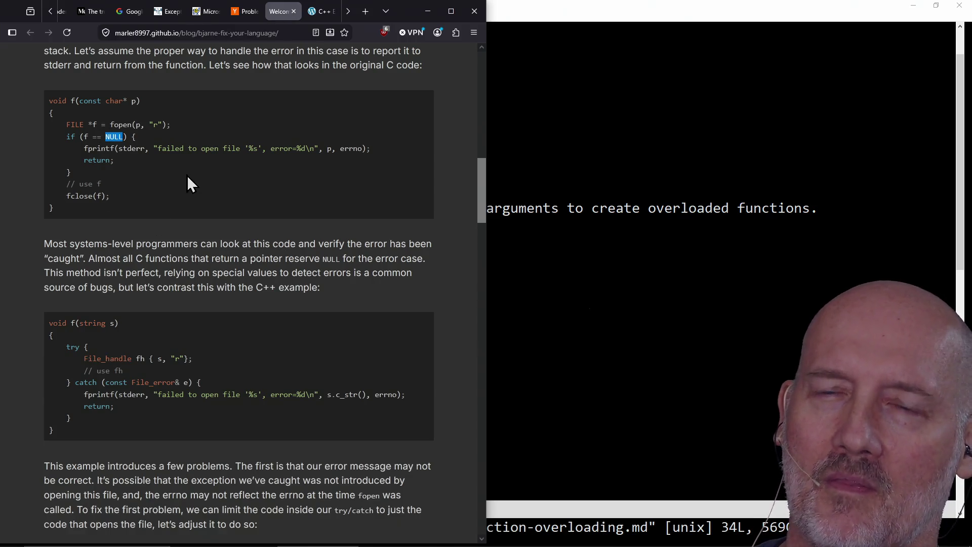
click(181, 177)
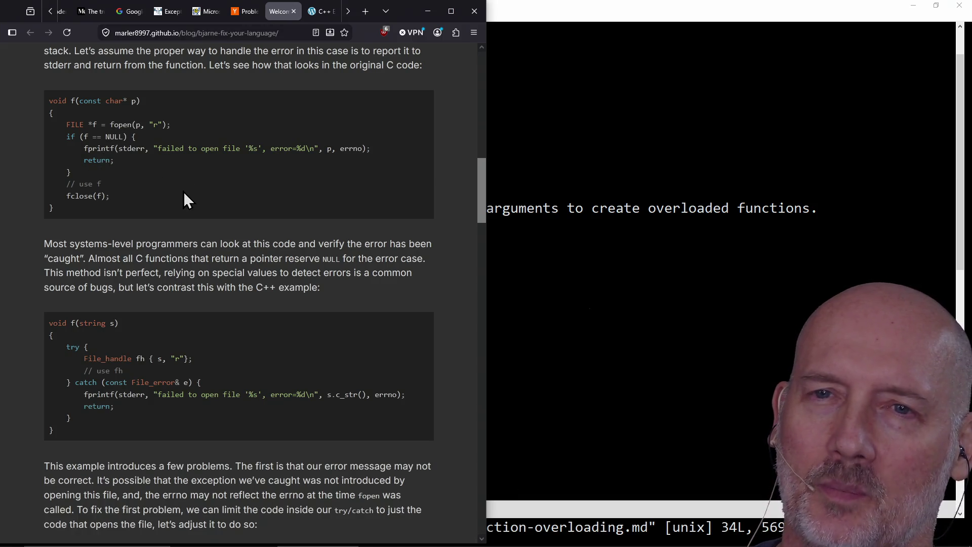
scroll(184, 199, down, 2)
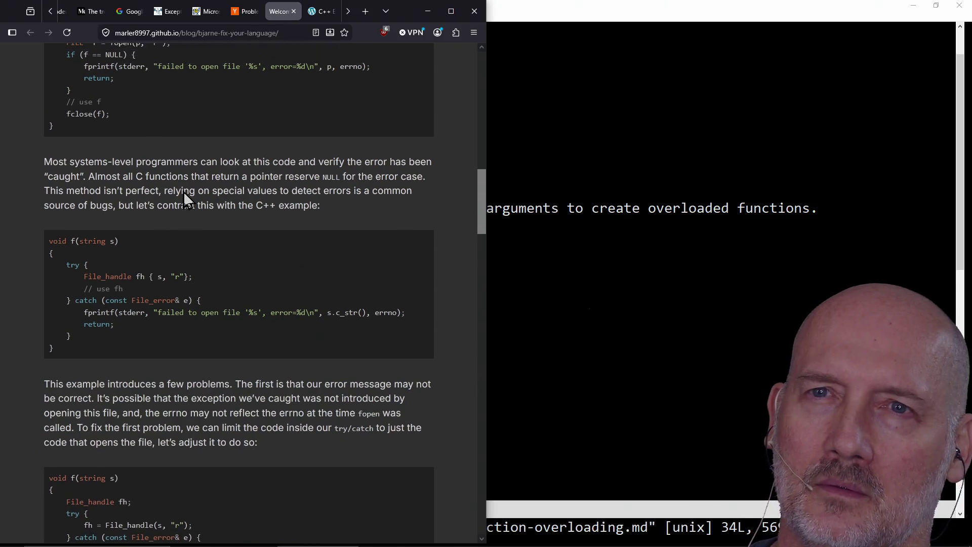
scroll(184, 191, up, 1)
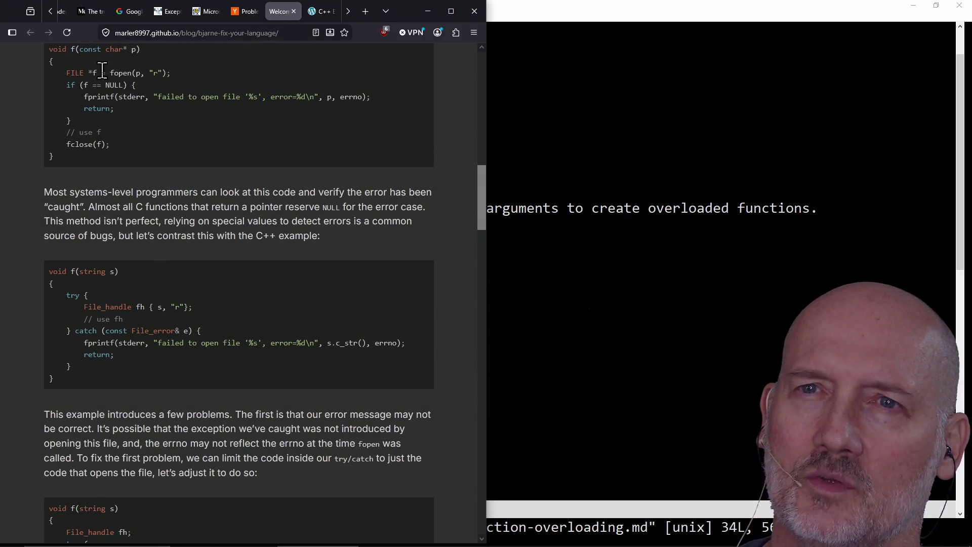
drag(110, 73, 175, 71)
click(174, 71)
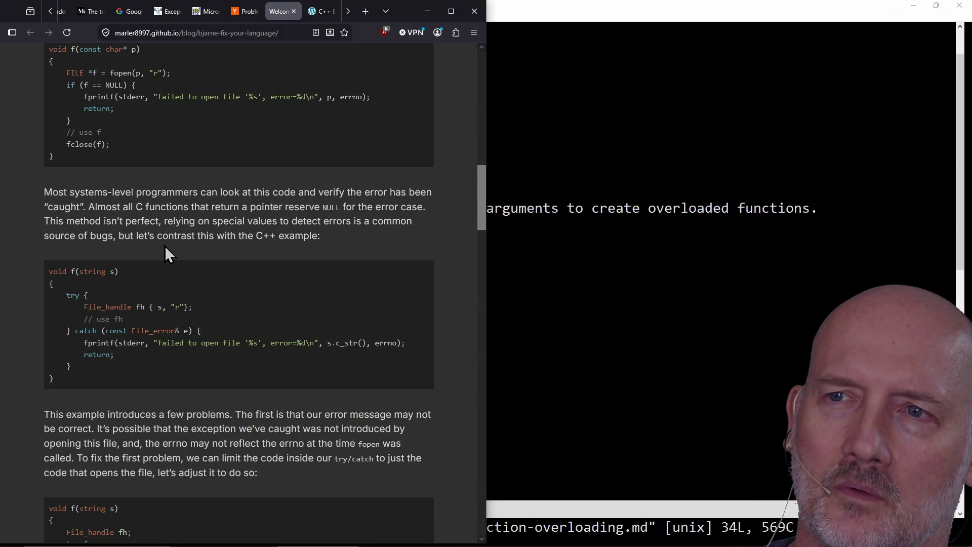
scroll(165, 245, down, 3)
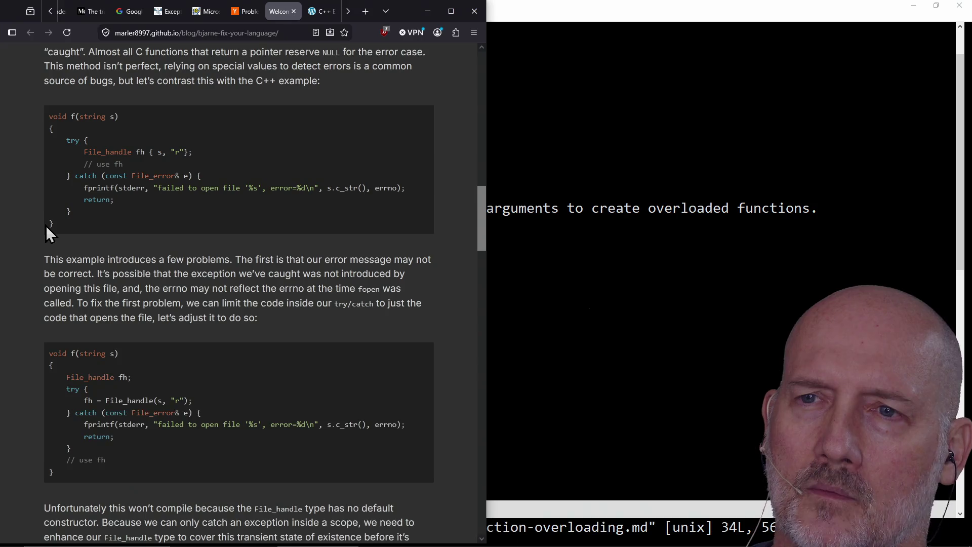
scroll(41, 223, down, 3)
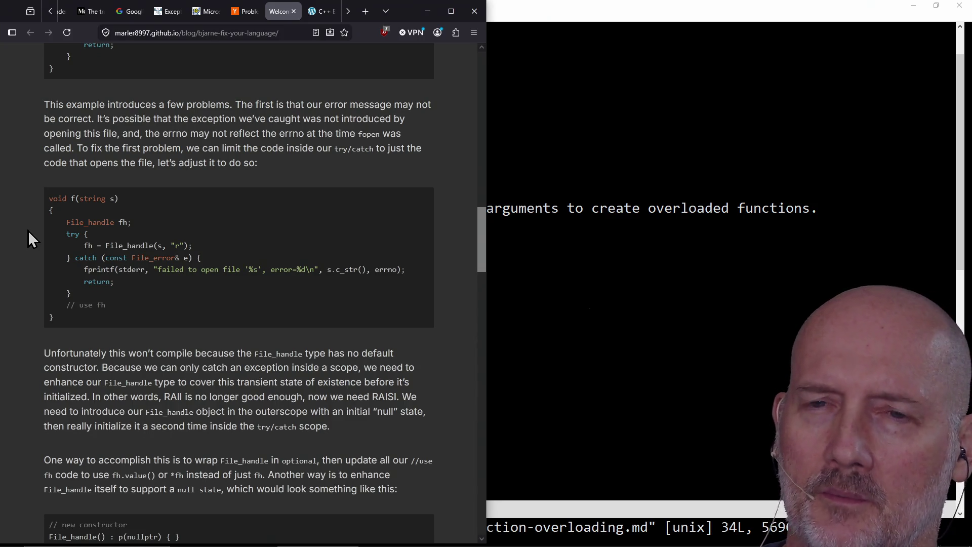
scroll(28, 230, up, 3)
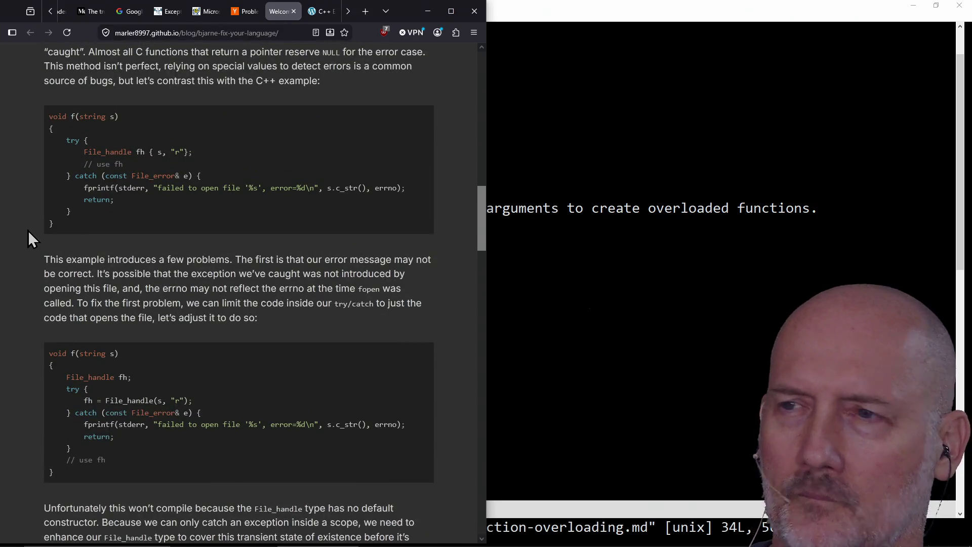
click(529, 263)
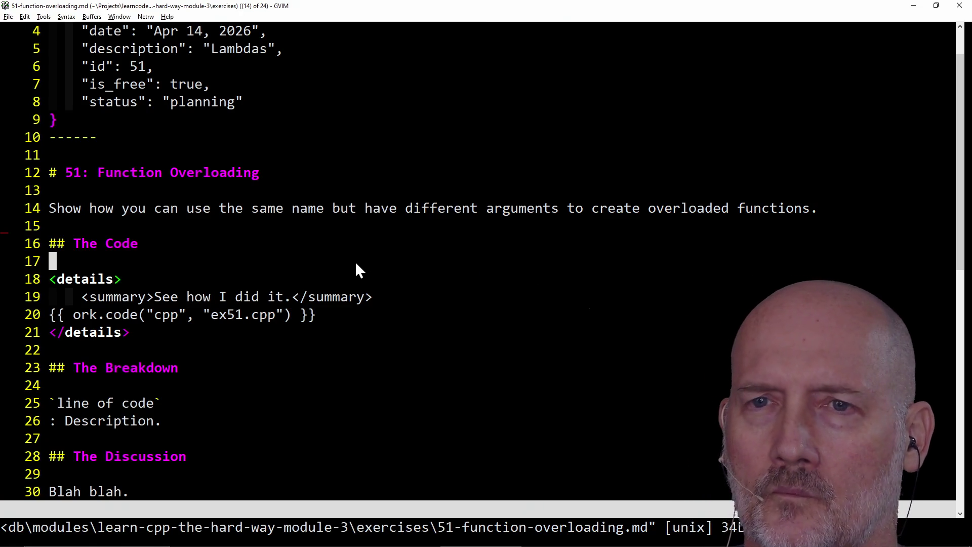
- Open the 52-exceptions.md lesson through the Ctrl+P fuzzy file search
text(:e)
key(Tab)
key(Escape)
key(ctrl+p)
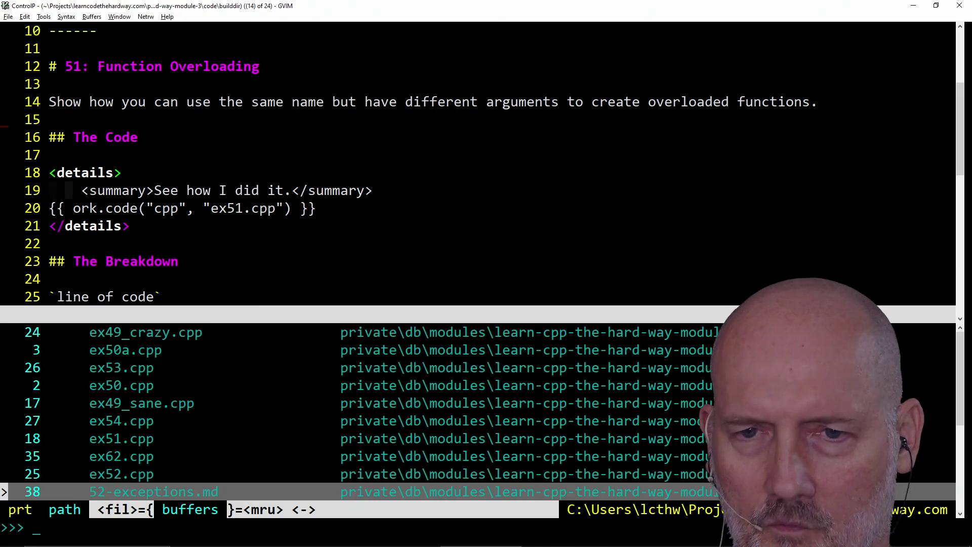
text(52)
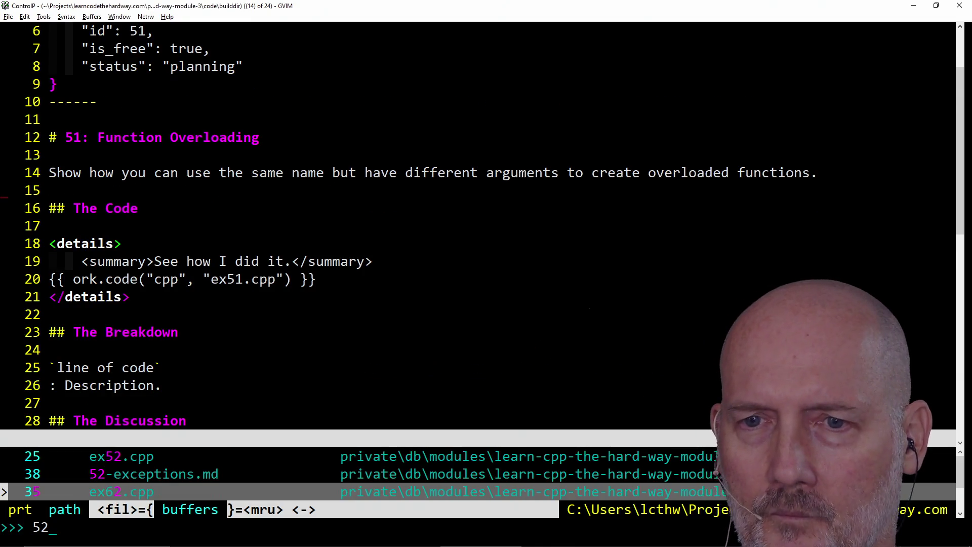
key(Up)
key(Return)
- Below the Safe Exceptions list, add a '## Problems With Exceptions' heading with blank spacing lines
click(53, 243)
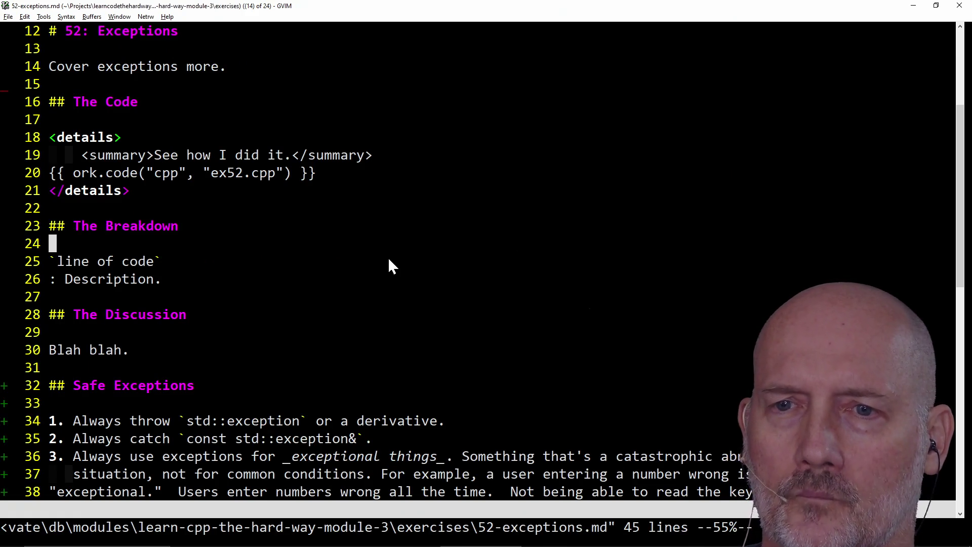
scroll(388, 257, down, 5)
click(294, 299)
click(296, 279)
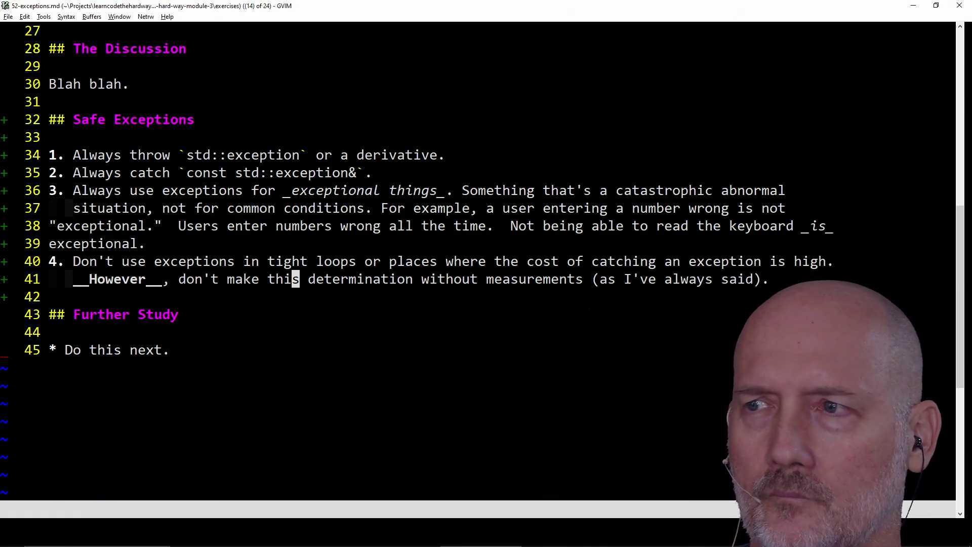
key(j)
key(o)
key(Return)
key(Up)
text(## Problems With Exceptions)
key(Return)
key(Return)
key(Up)
- Write item 1: hard to debug since C++ lacks stack traces, and a `gdb` trick fixes this
key(Down)
text(1.)
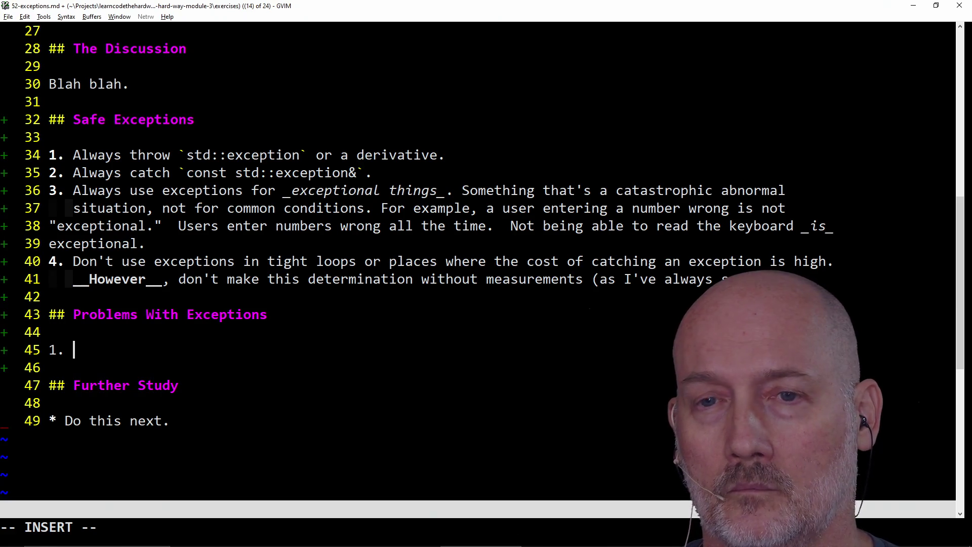
text(Difficult )
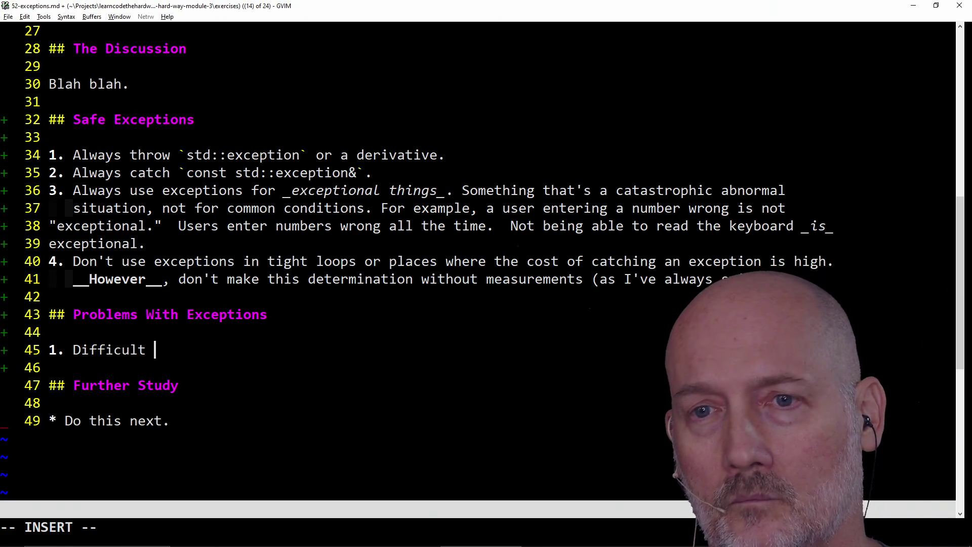
text(to debug because C++ doesn't do stack trac)
text(es)
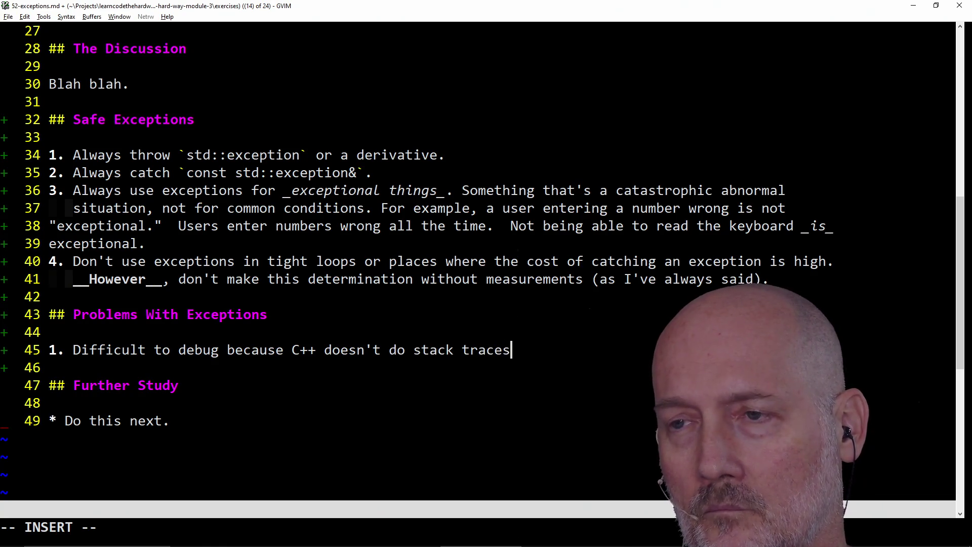
text(, you neeed a debugger.)
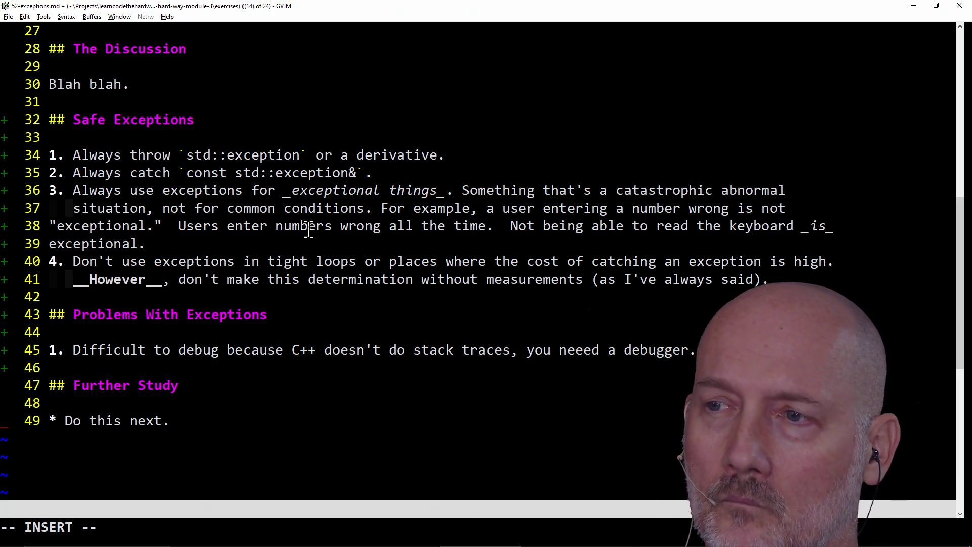
scroll(308, 230, down, 2)
text(.  Still, a few)
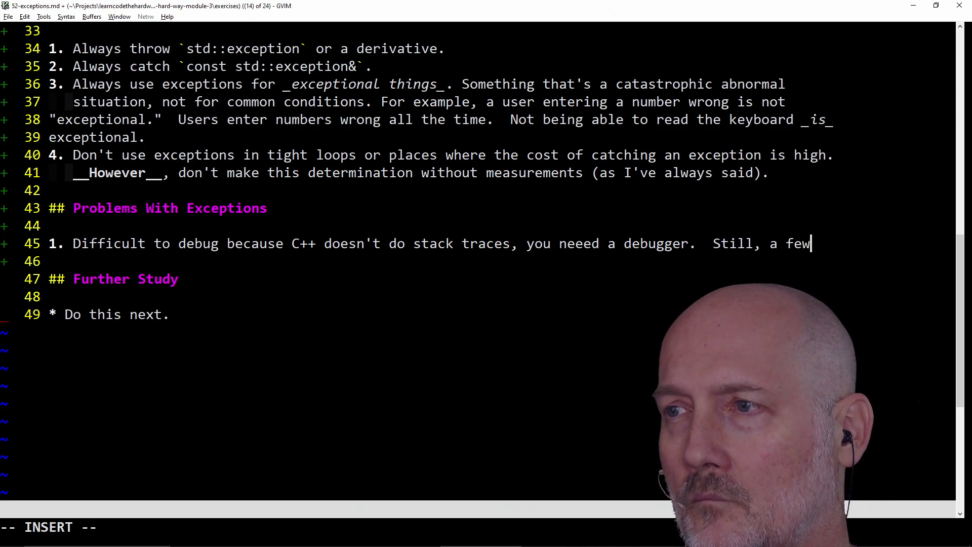
text( `gdb`    tri)
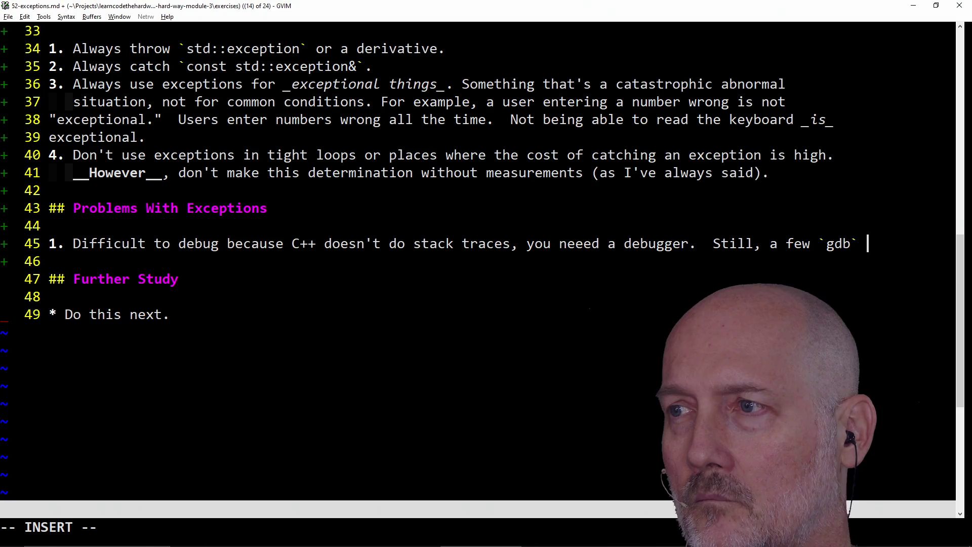
text(cks fixes this.)
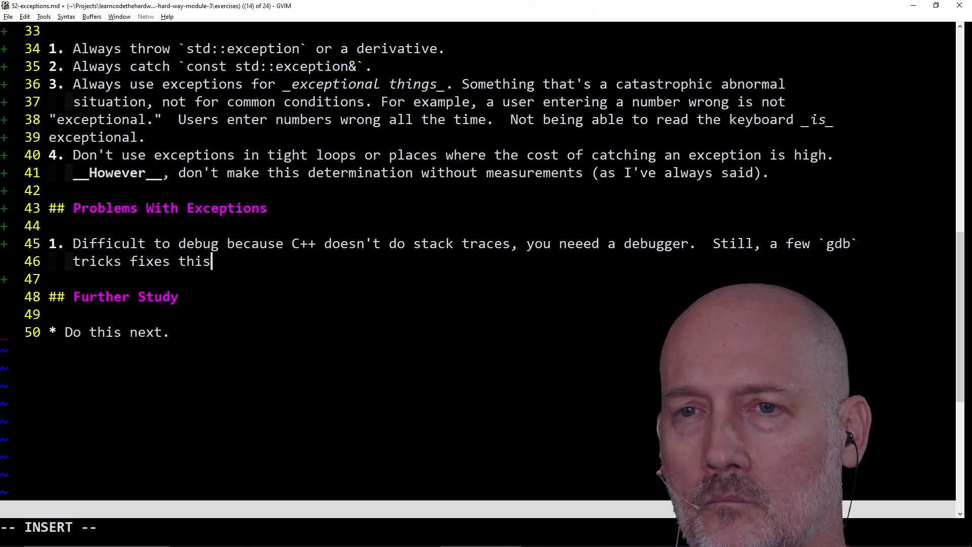
- Begin item 2: a thrown exception can come from anywhere in a whole `try/catch`
key(Return)
text(2. )
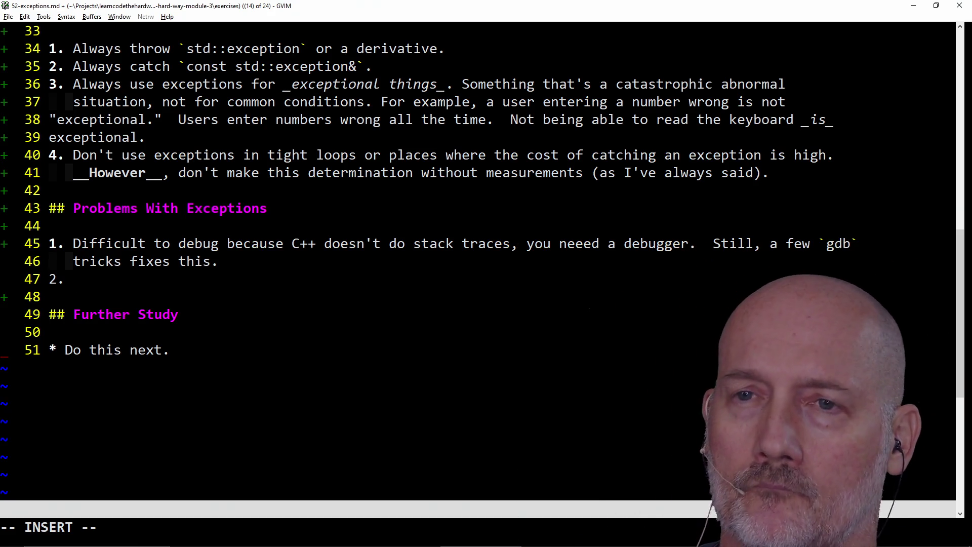
text(W)
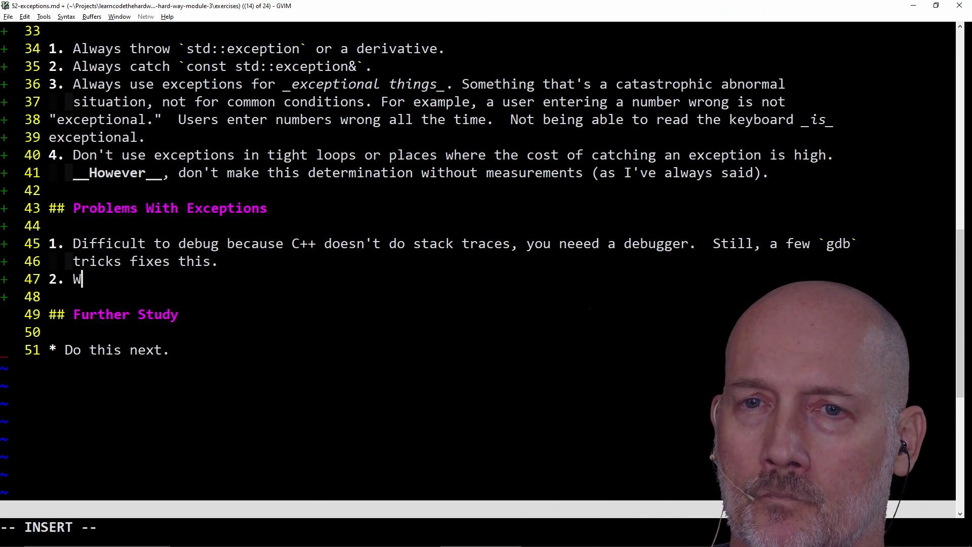
text(hen y)
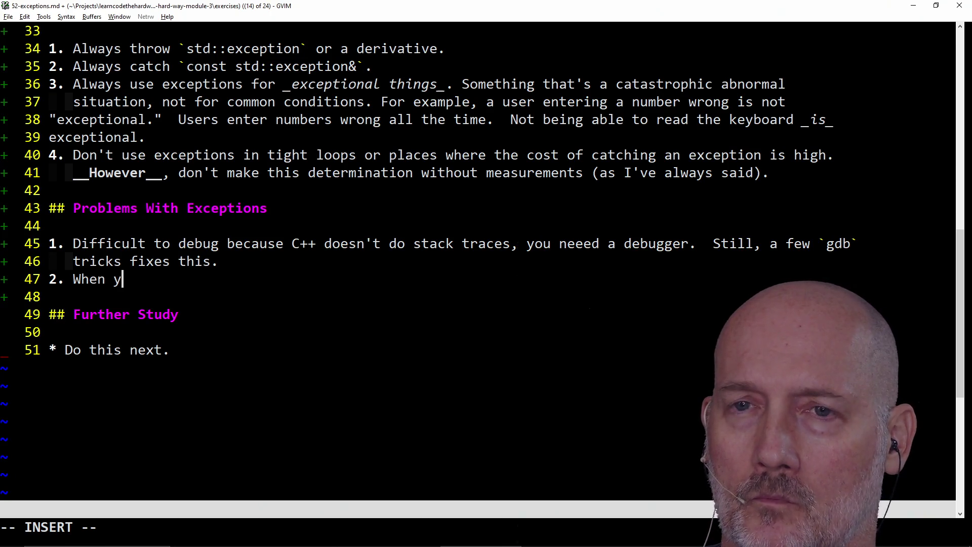
key(BackSpace)
text(an )
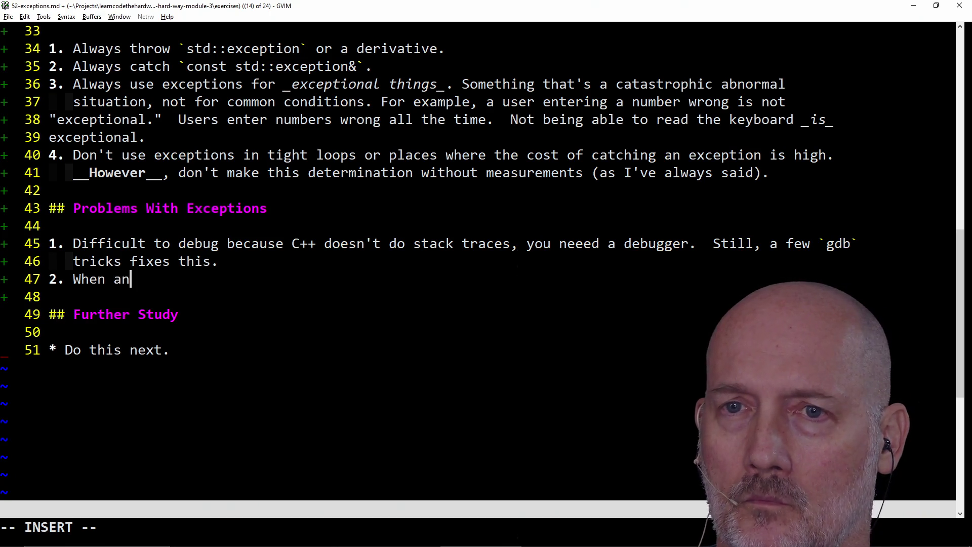
text(exception )
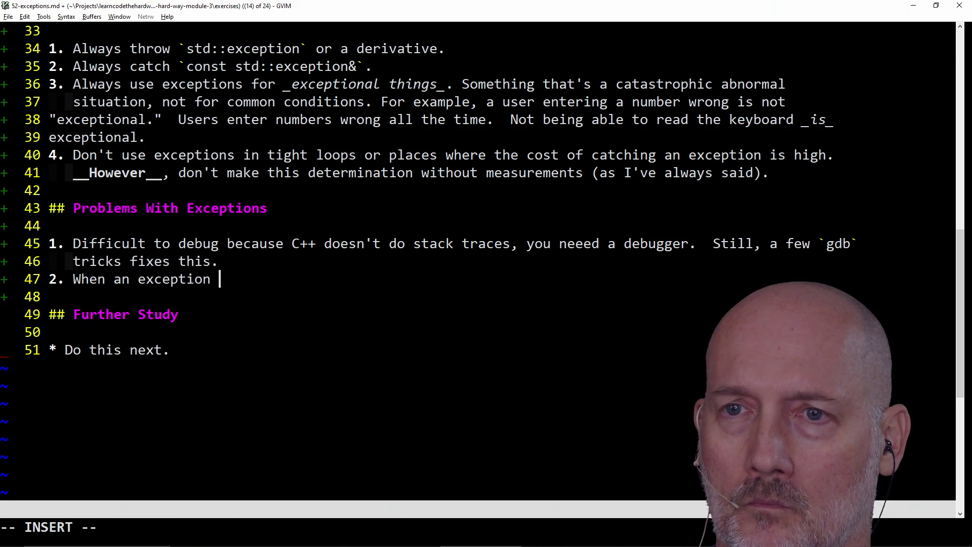
text(is thrown it can be from anywhere in a whole try/catch`)
key(Escape)
text(Bha`)
key(Escape)
text(A,)
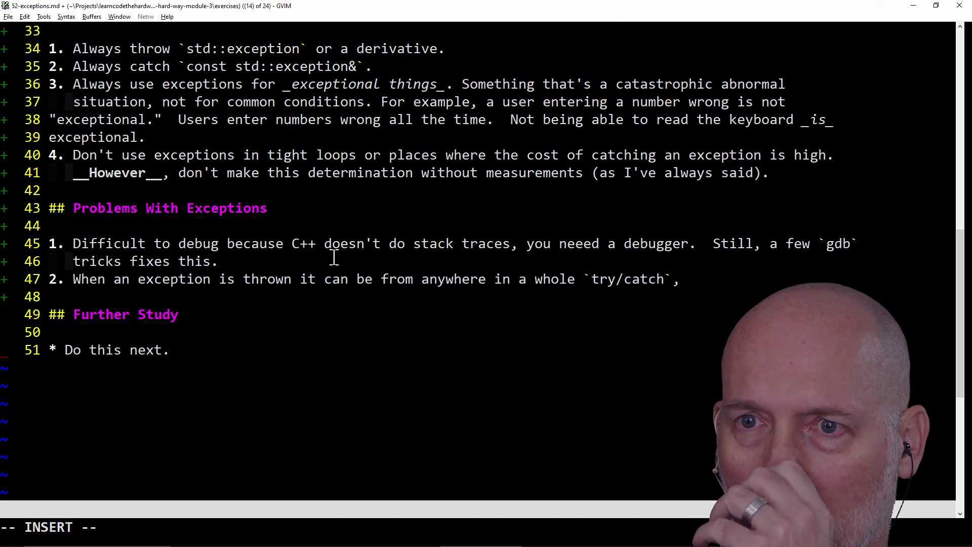
scroll(375, 265, down, 2)
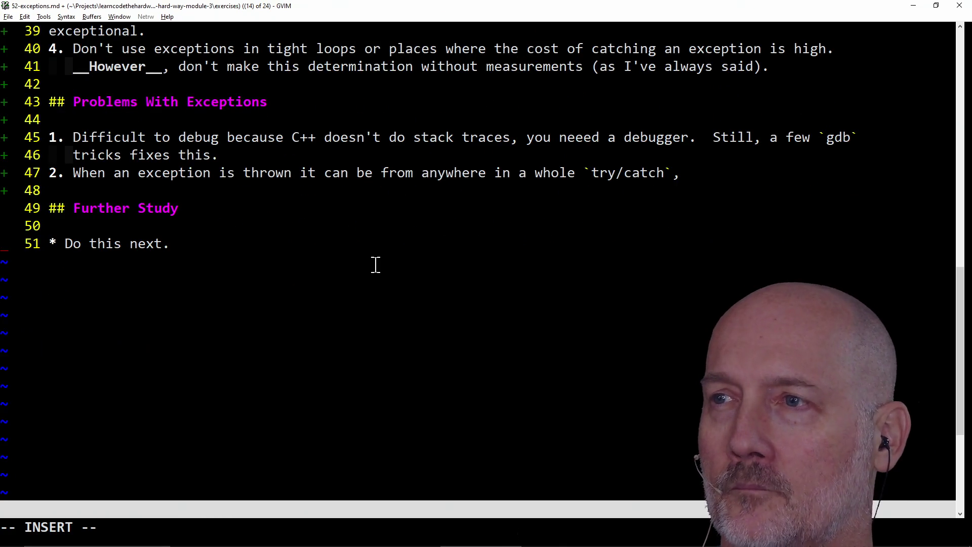
- Finish item 2: exceptions are for exceptional unexpected errors, so expected errors get handled locally
text( but)
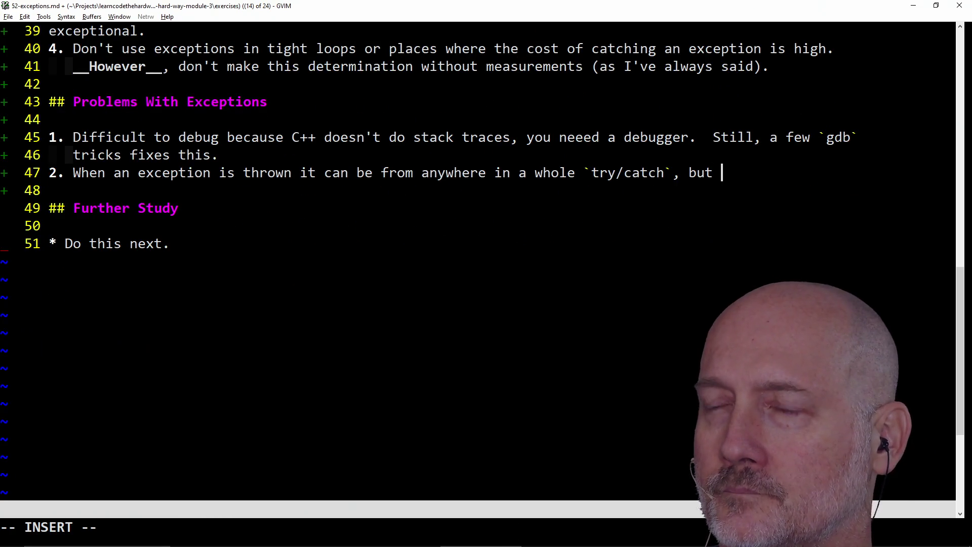
key(BackSpace)
key(BackSpace)
key(BackSpace)
text(w)
key(BackSpace)
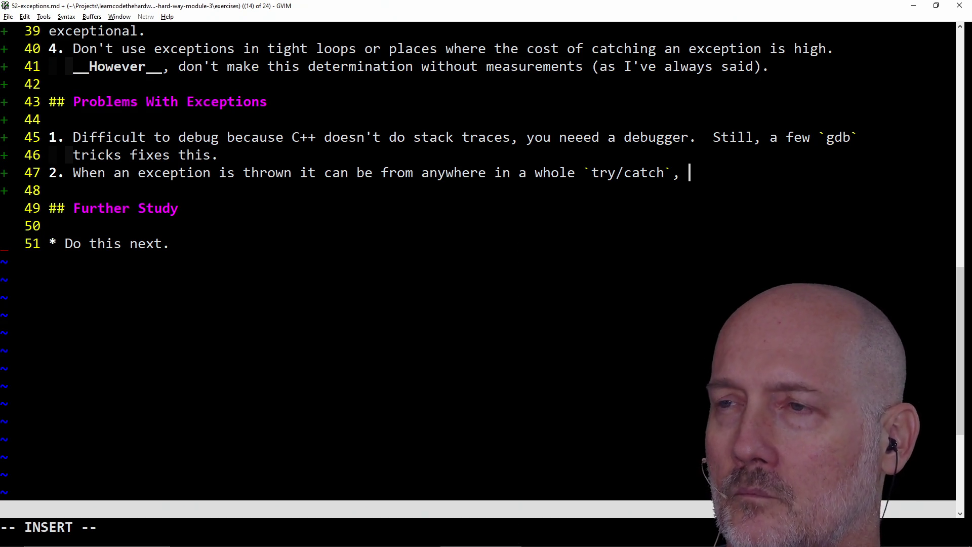
text(but )
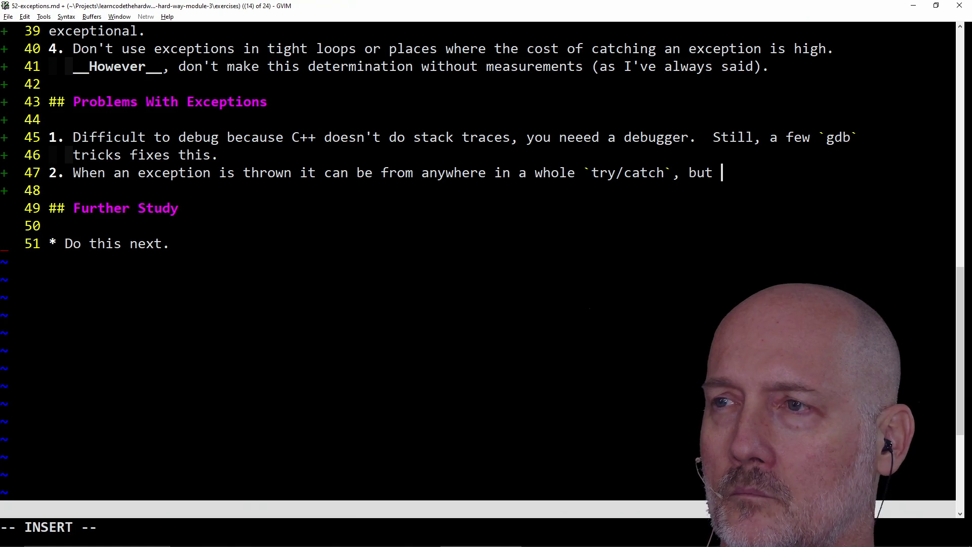
text(that's also kind     of the point)
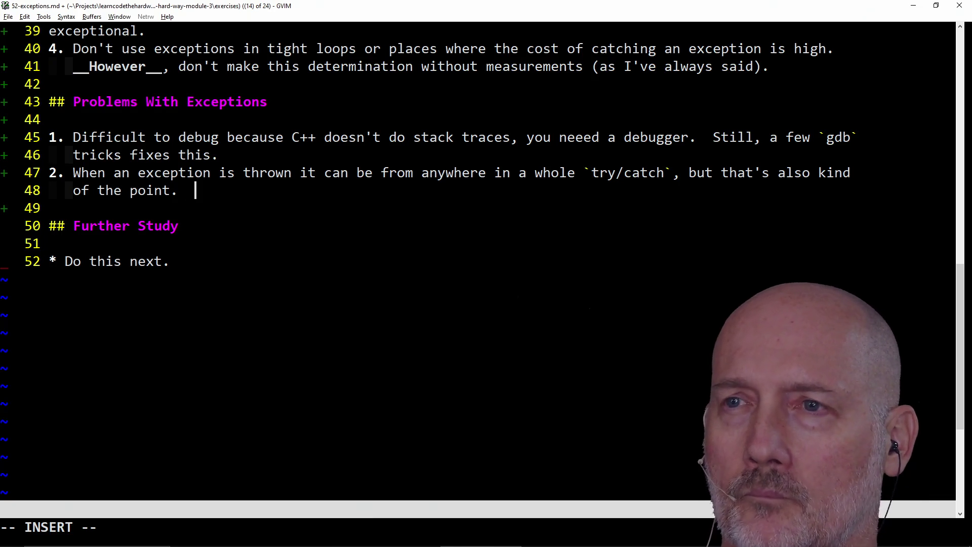
text(xceptions are for e)
key(Escape)
text(axcet)
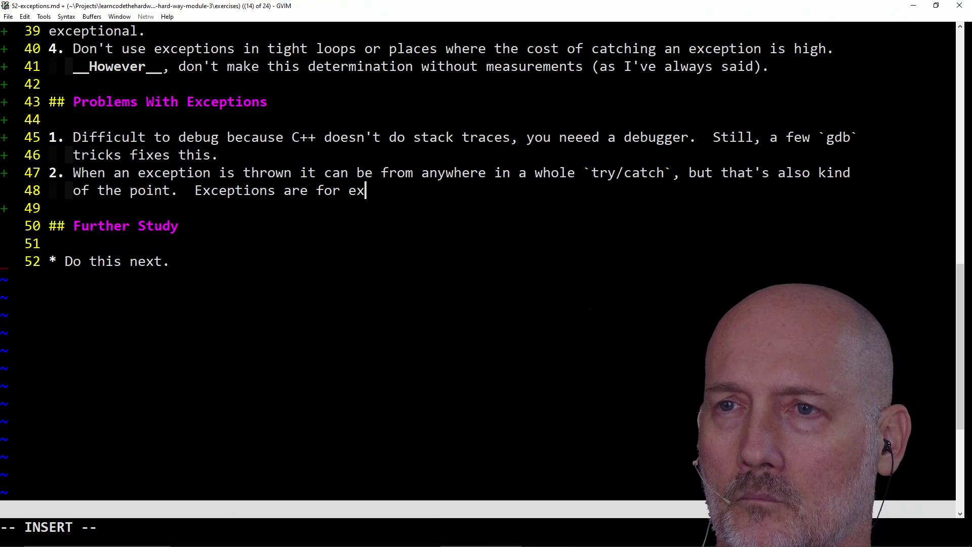
key(BackSpace)
text(pti)
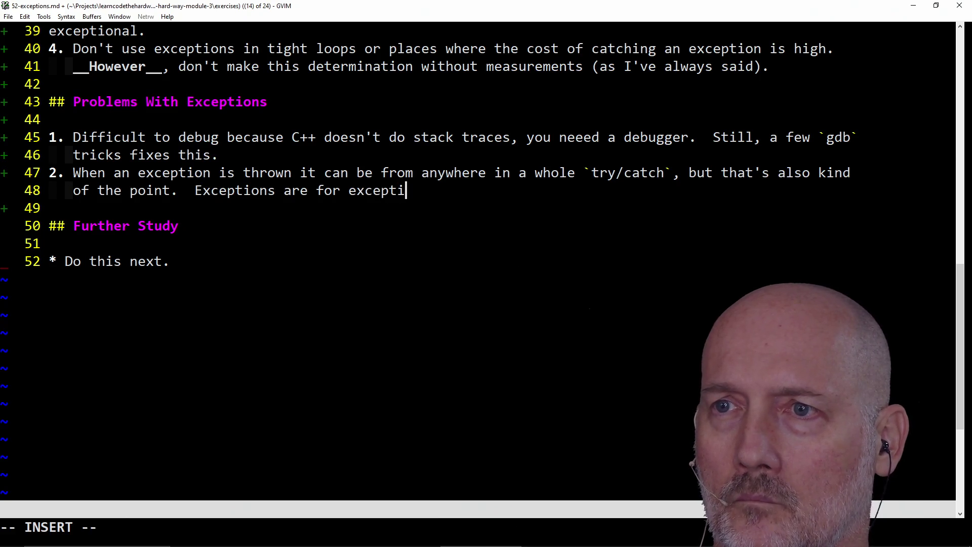
text(onal unes)
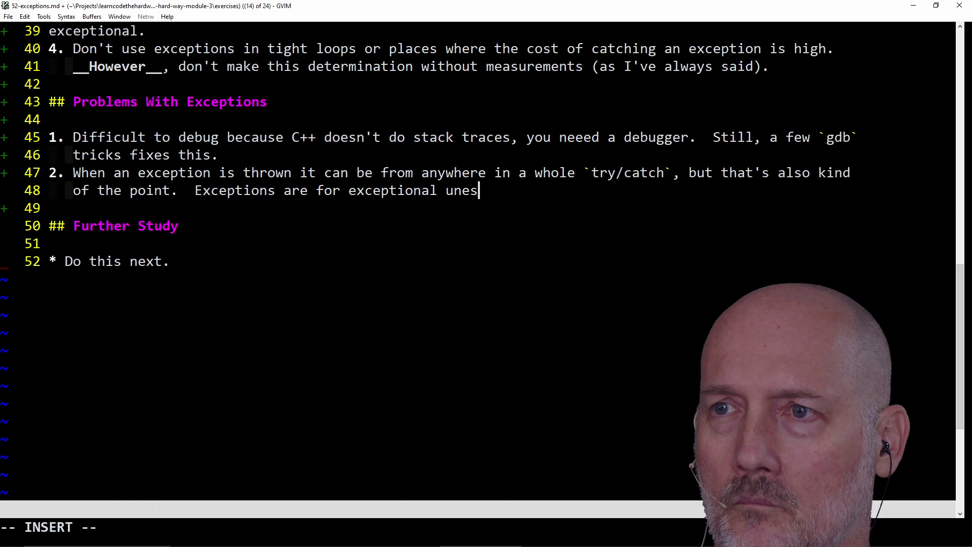
key(BackSpace)
text(xc)
key(BackSpace)
text(pec)
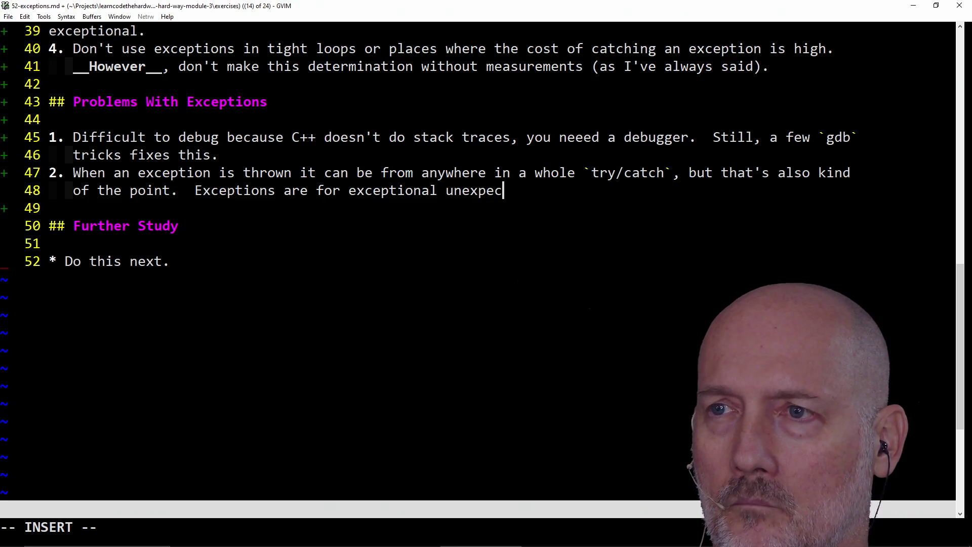
text(ted errors, so )
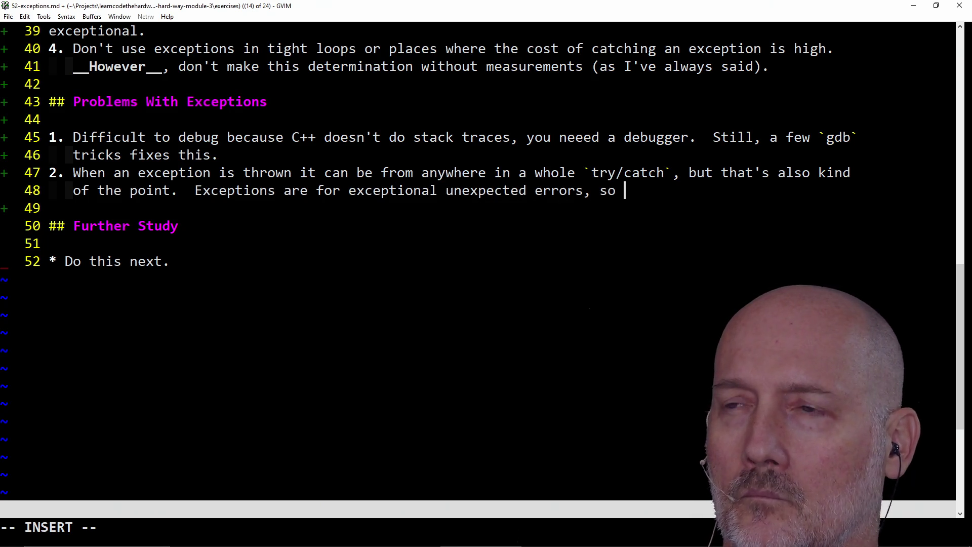
text(if you e)
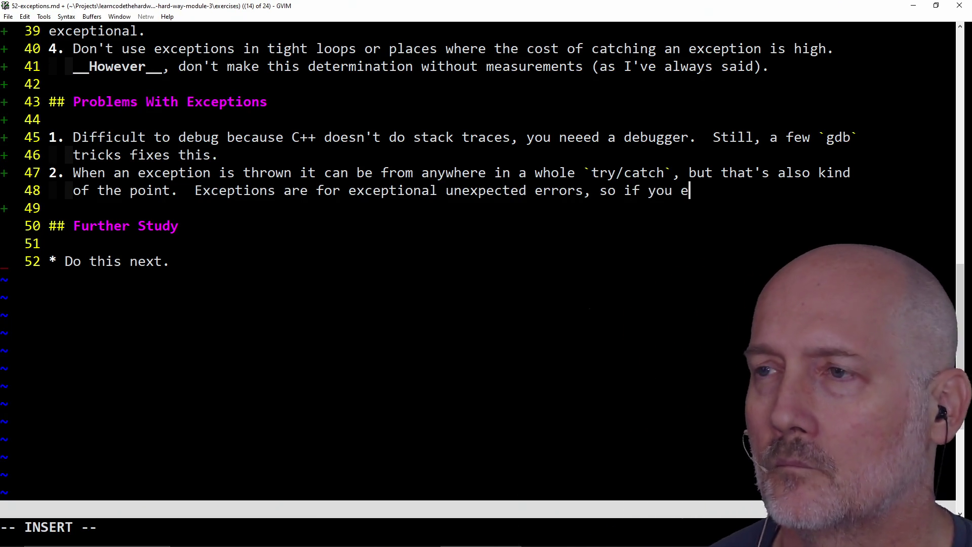
text(xpect an erro)
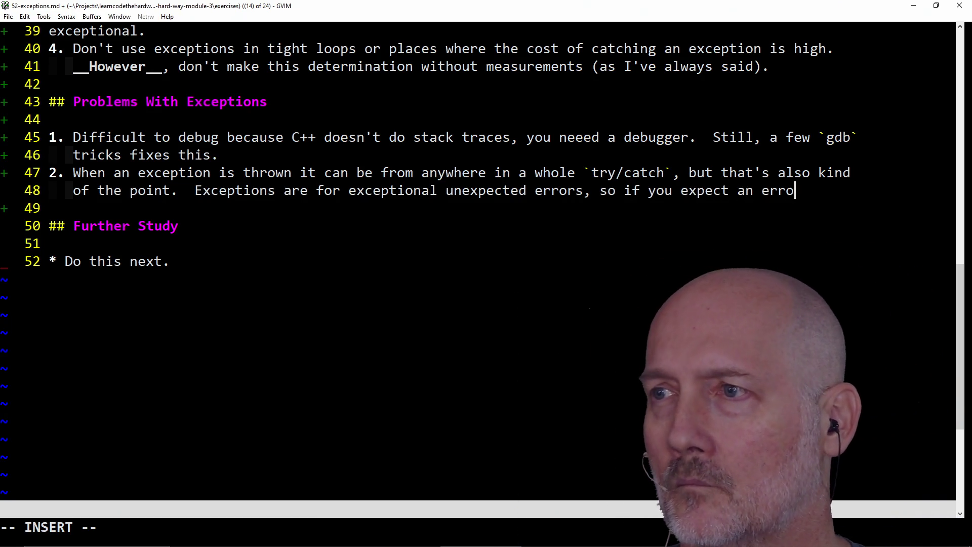
key(BackSpace)
key(BackSpace)
key(BackSpace)
key(BackSpace)
key(BackSpace)
text(possible error then)
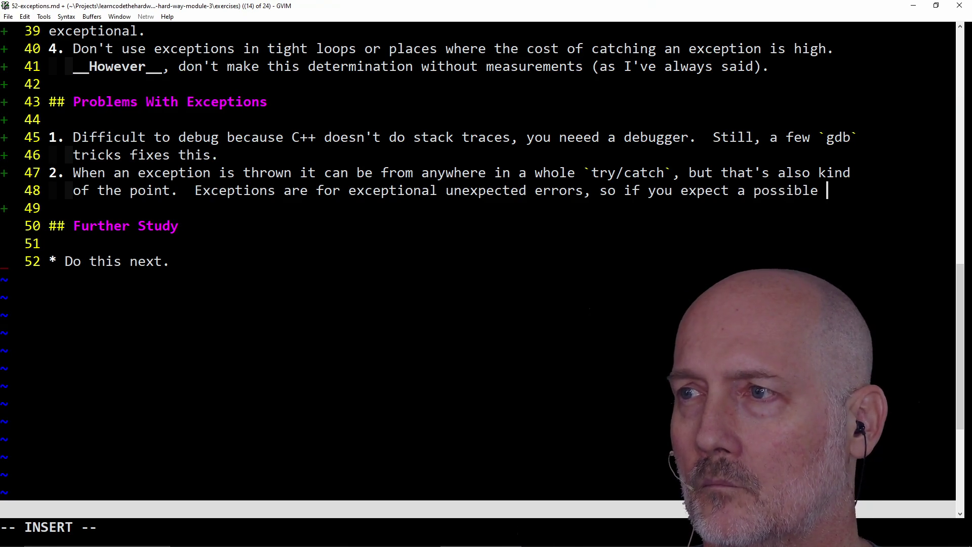
text( you'd just handle it there.)
key(Escape)
- Reflow item 2 with gqip, start item '3.', and save the lesson with :w
text(gqip)
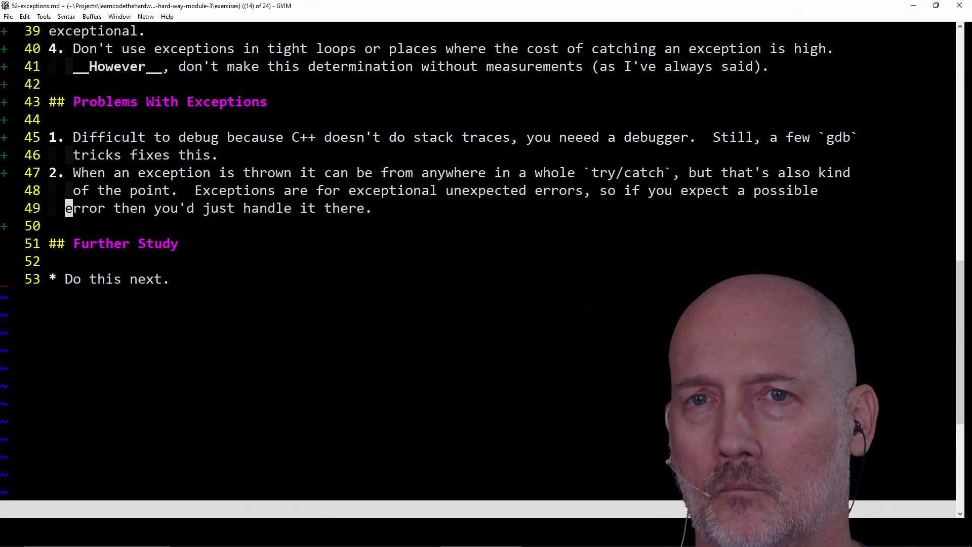
text(i)
key(Escape)
key(A)
key(Return)
text(3.)
key(Escape)
text(:w)
key(Return)
key(i)
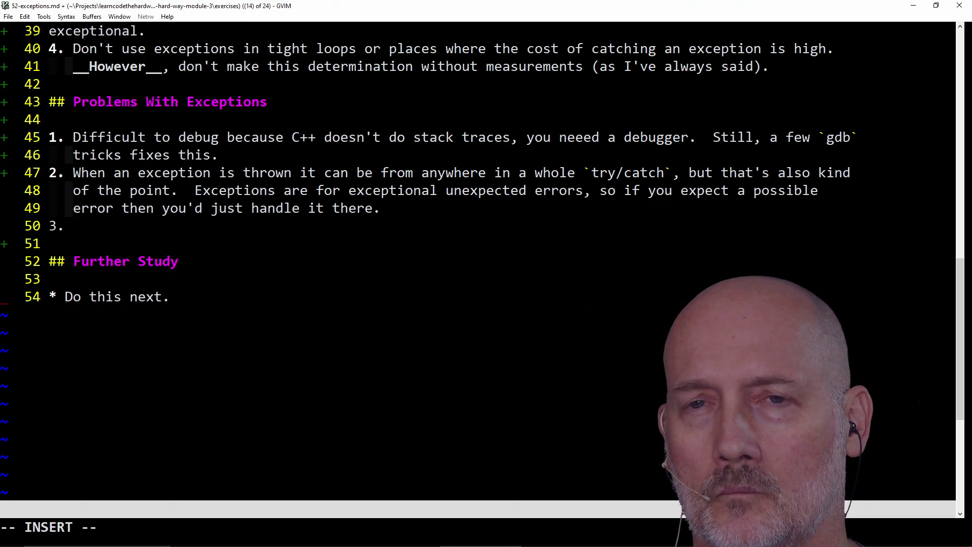
- Add the heading '## Not Problems with Exceptions' below the list
key(Return)
key(Return)
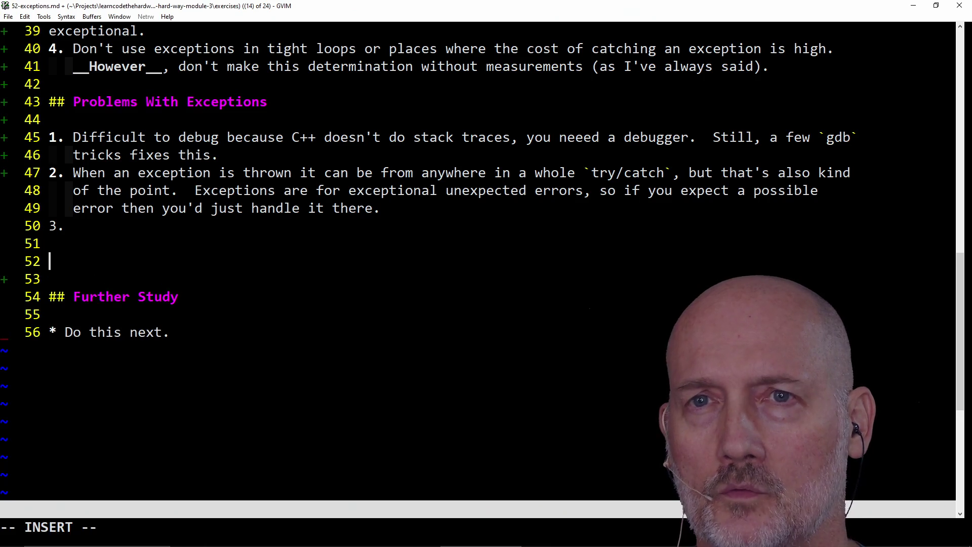
text(## Not P)
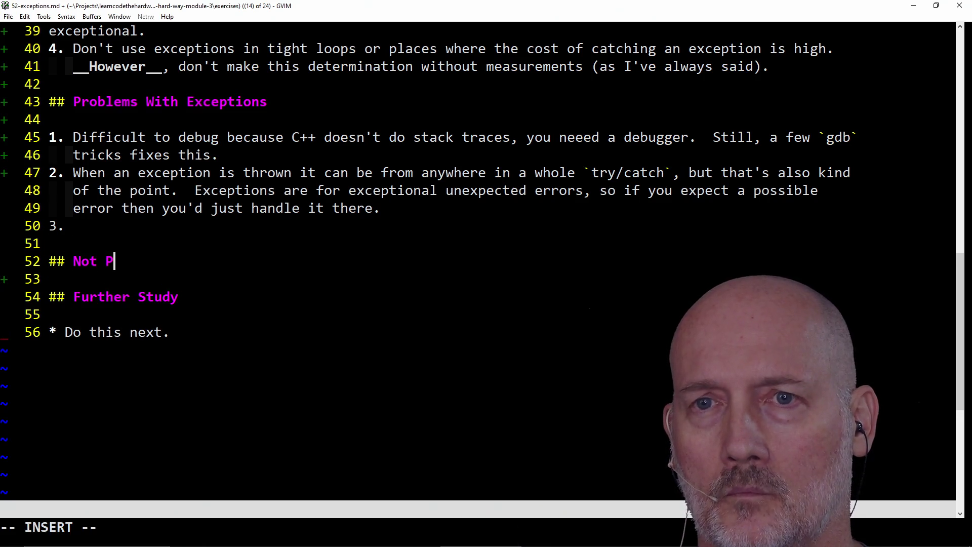
text(roblems )
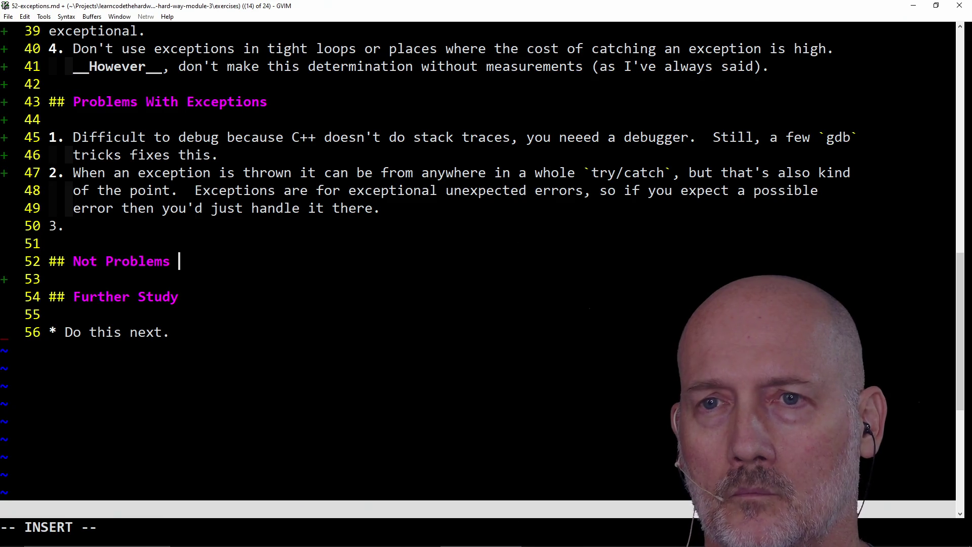
text(with Exceptions)
key(Escape)
- Lowercase 'With' in the earlier Problems With Exceptions heading
key(k)
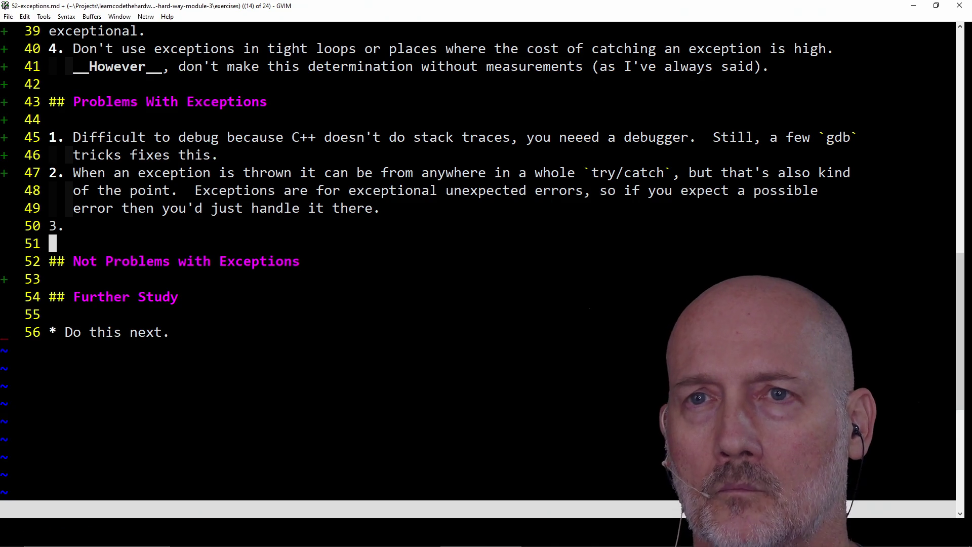
key(k)
key(k)
key(k)
key(F)
key(t)
key(semicolon)
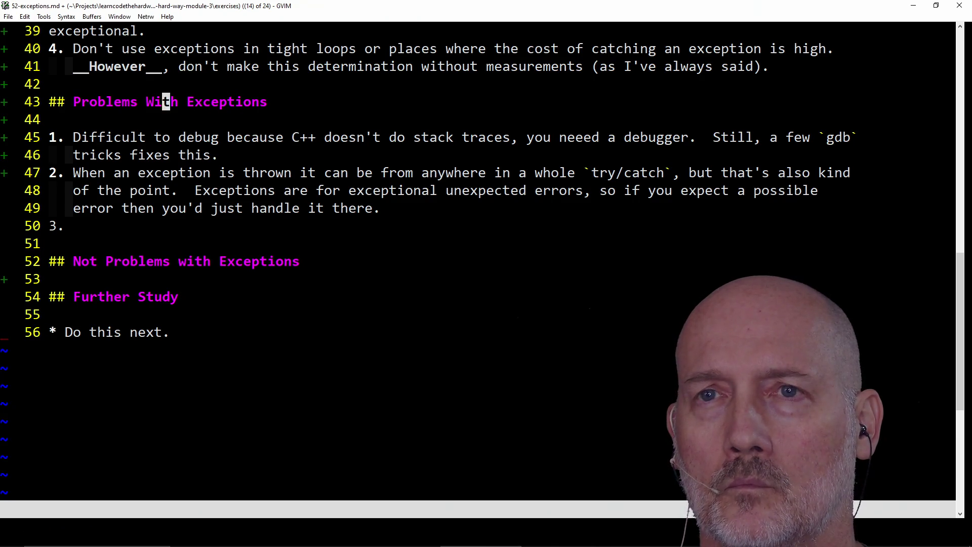
text(bsw)
key(Escape)
- Begin item 1 under the new heading: 'They're slow. No, turn on the optimizer and always base'
key(j)
key(j)
key(j)
key(j)
key(j)
key(j)
key(o)
key(Return)
text(1. They're slow. No, turn on the opt)
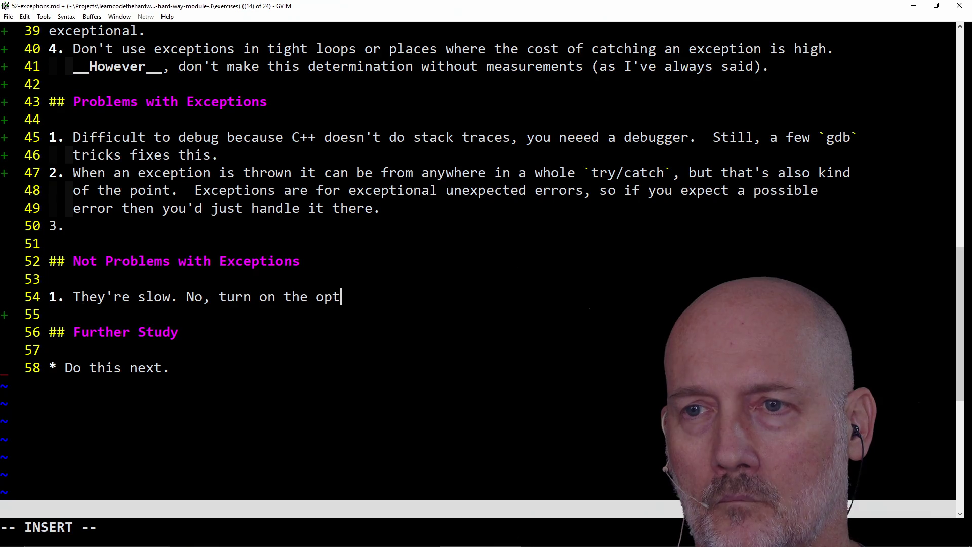
text(imizer and alwa)
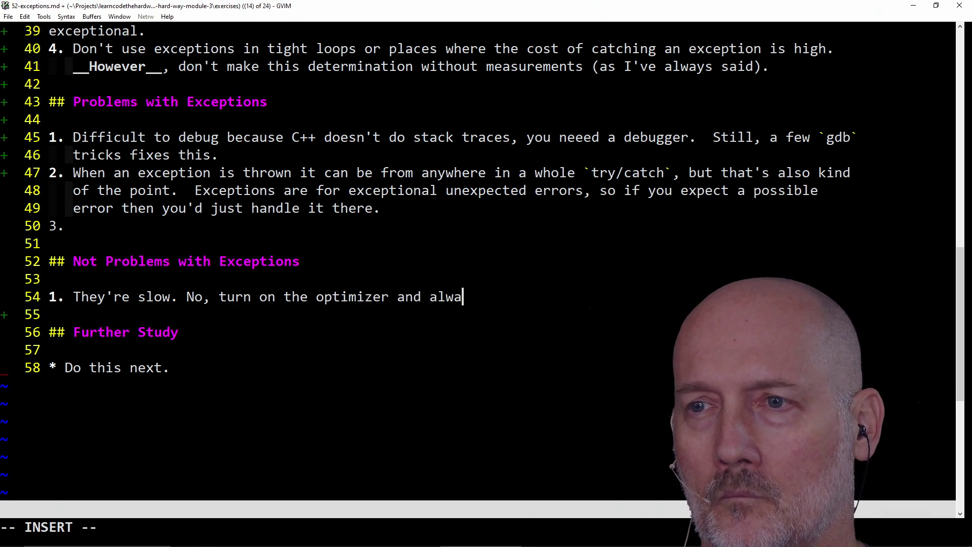
text(ys base)
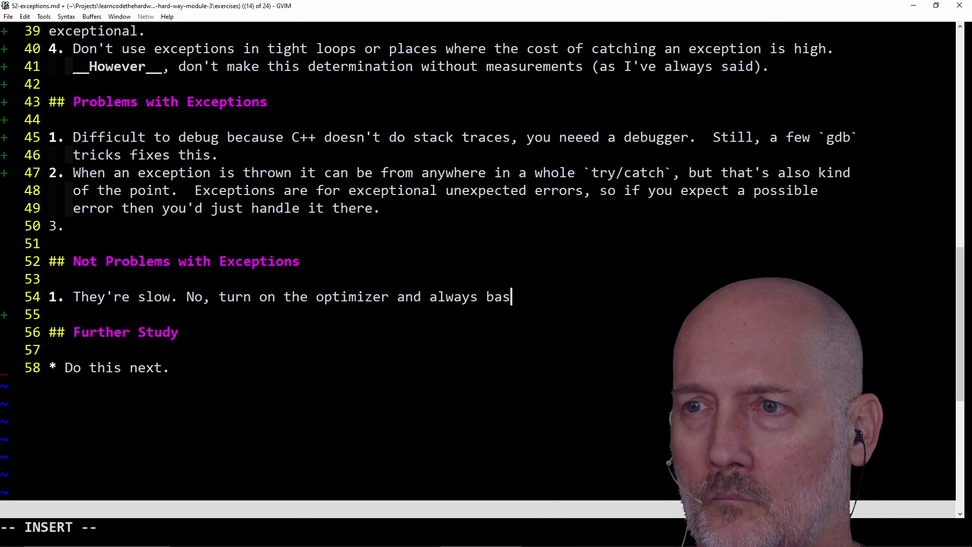
- Finish item 1 with 'real measurements not lore' and add item 2 about larger binaries
scroll(414, 258, down, 2)
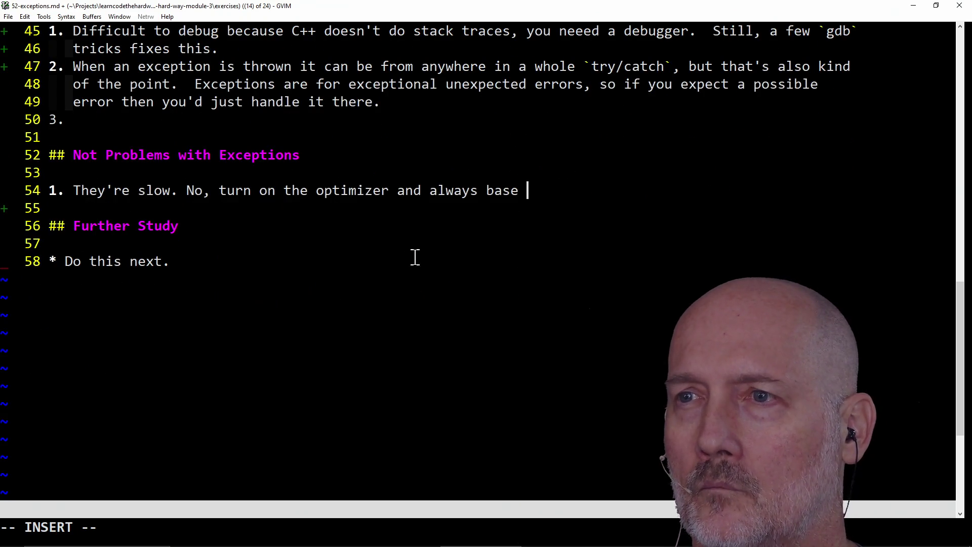
text(these claims on real measurements not    )
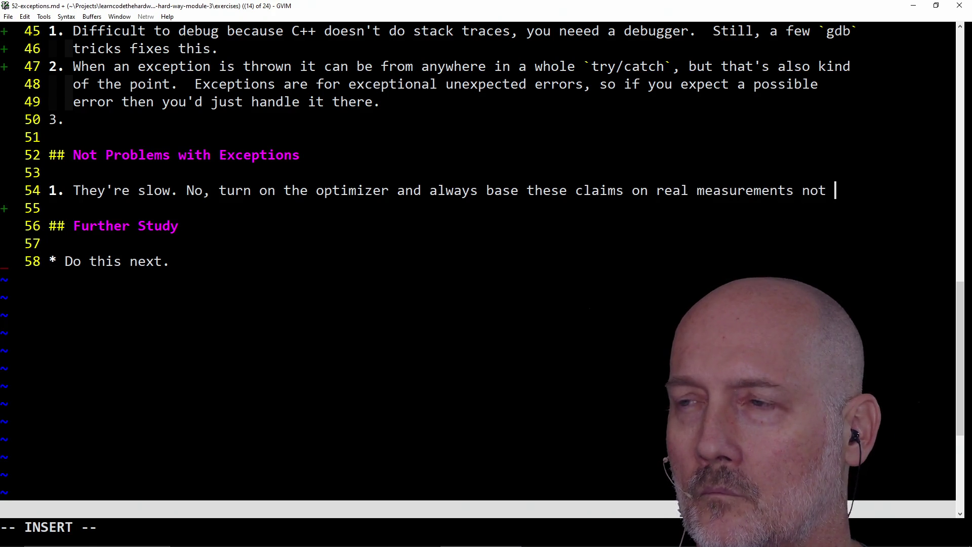
text("lore.)
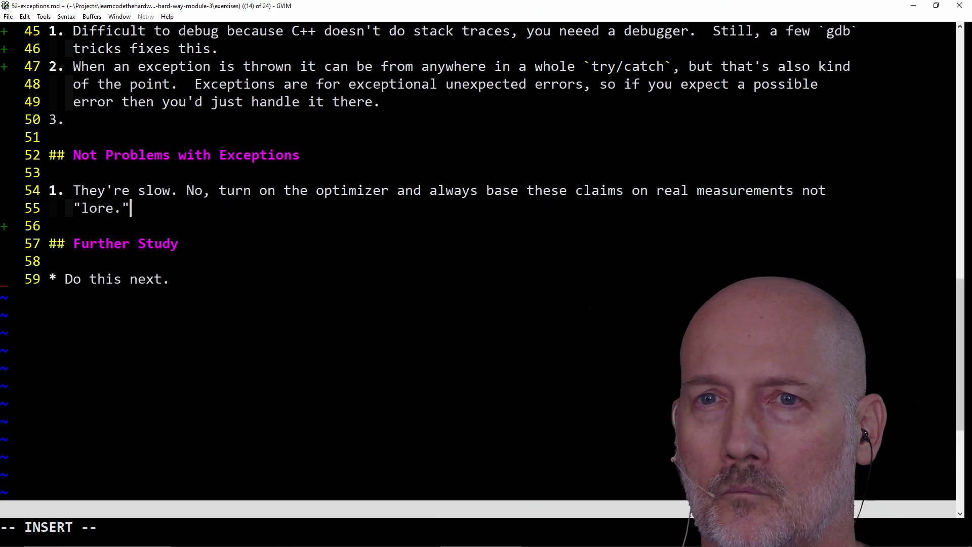
key(Return)
text(2. They m)
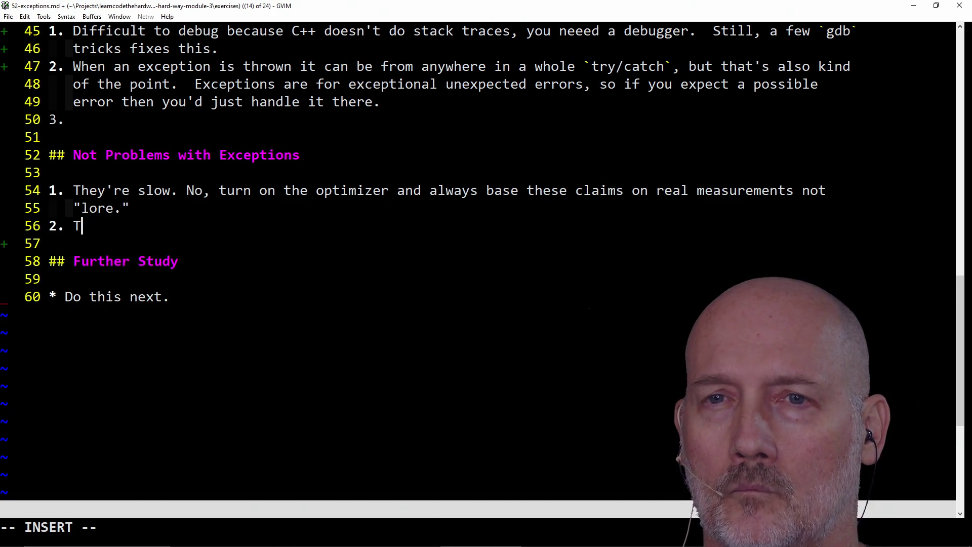
text(ake binaries )
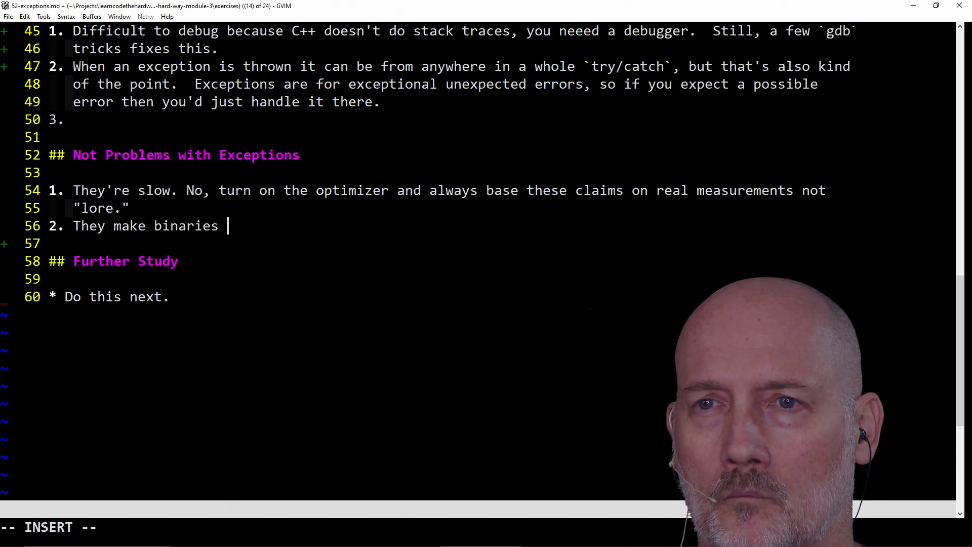
text(larger.  True)
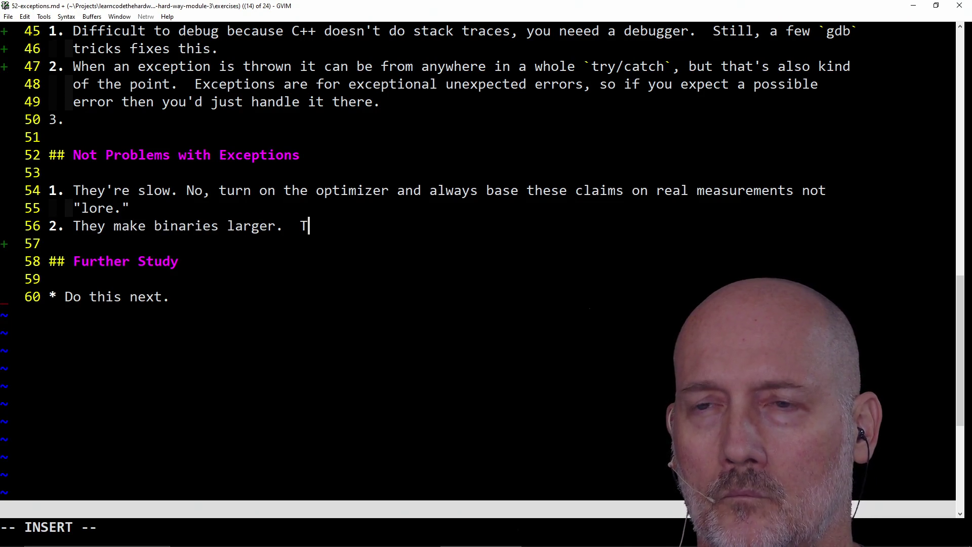
text(, but unl)
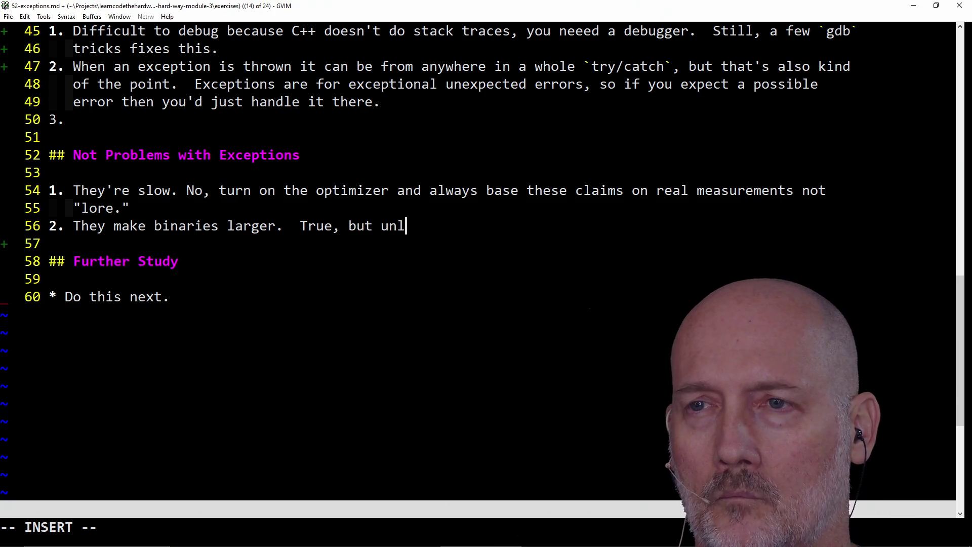
text(ess you're an em)
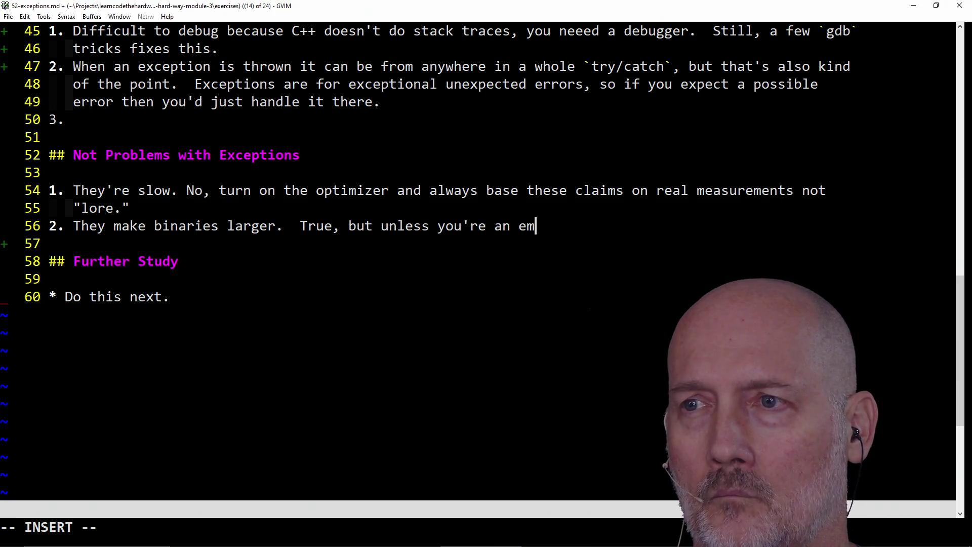
text(bedded programmer)
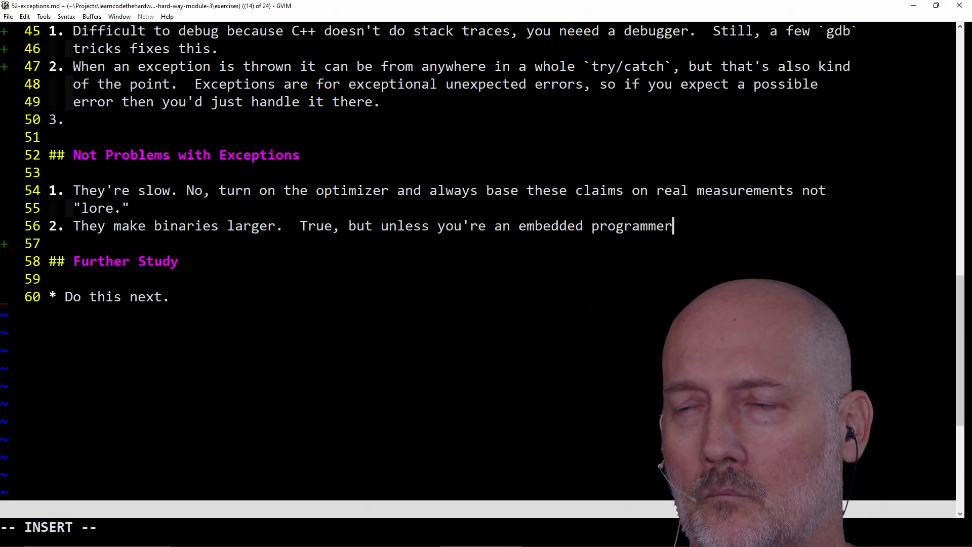
text( you don't hav)
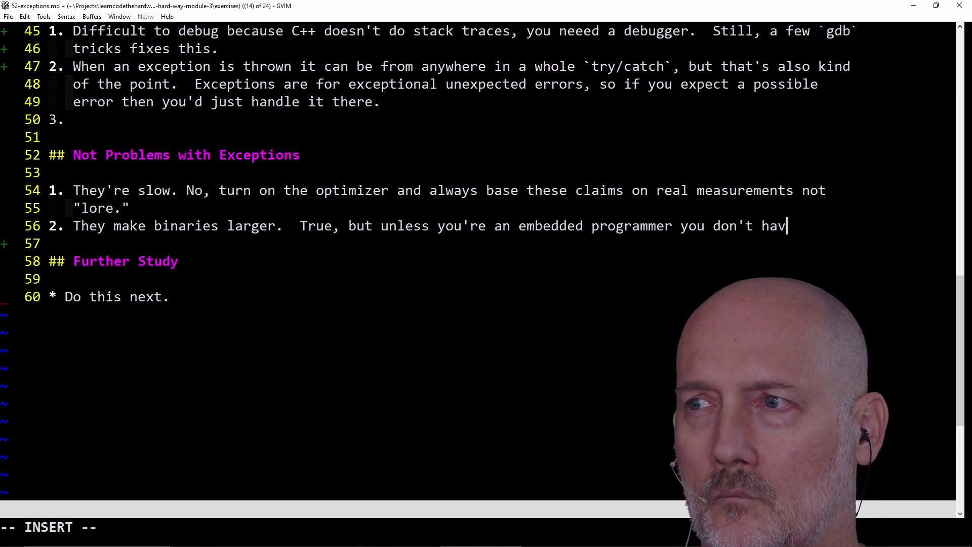
text(e to care    about that.)
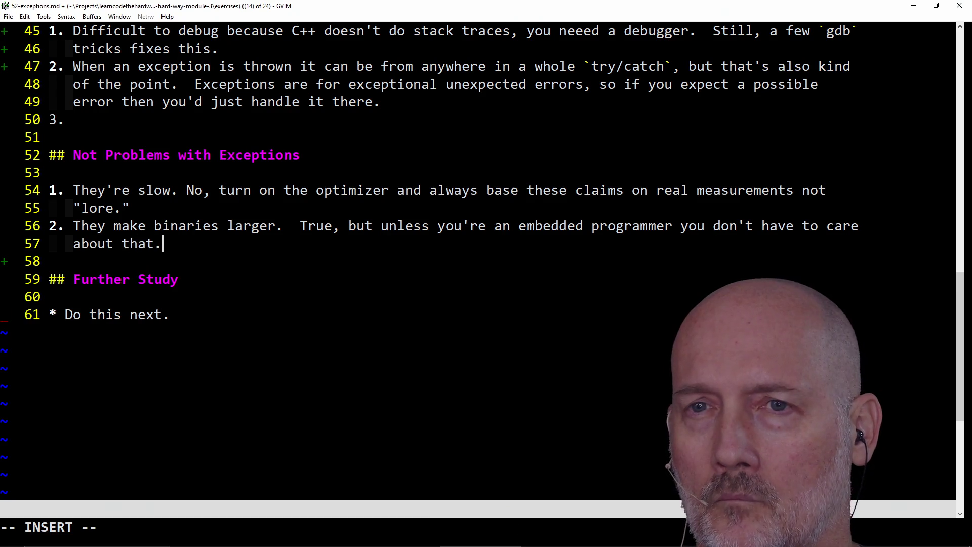
- Add item 3: 'They cause memory problems. Only if you're doing dumb shit like...'
key(Return)
text(3. )
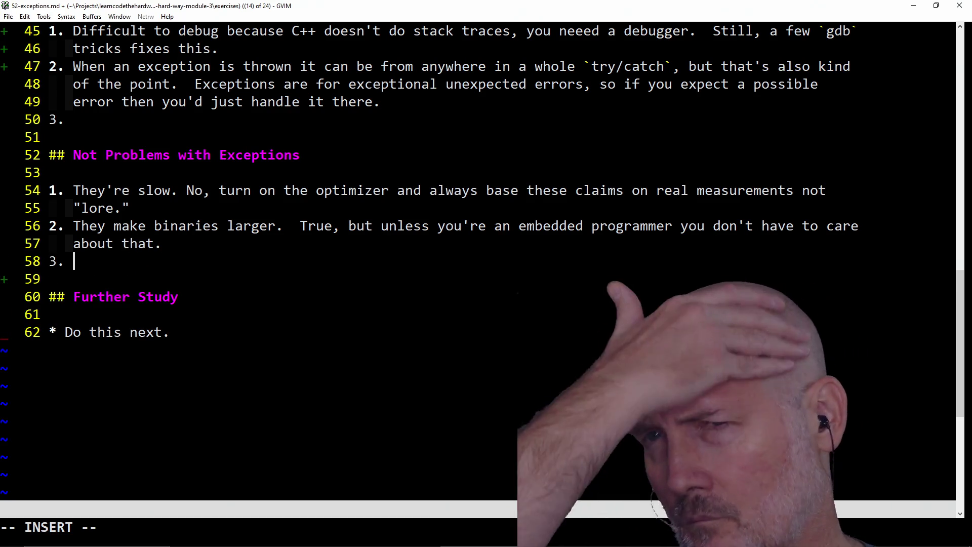
text(The)
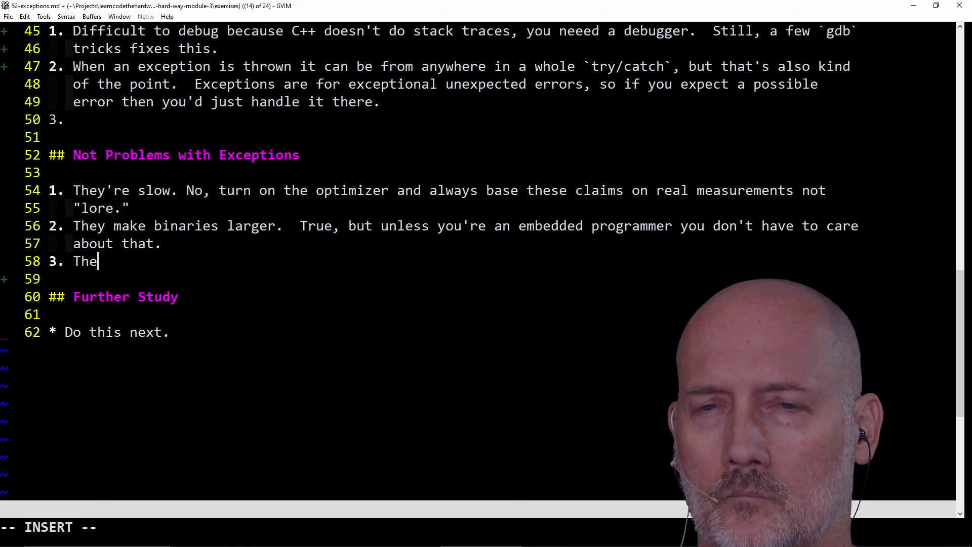
text(y cause )
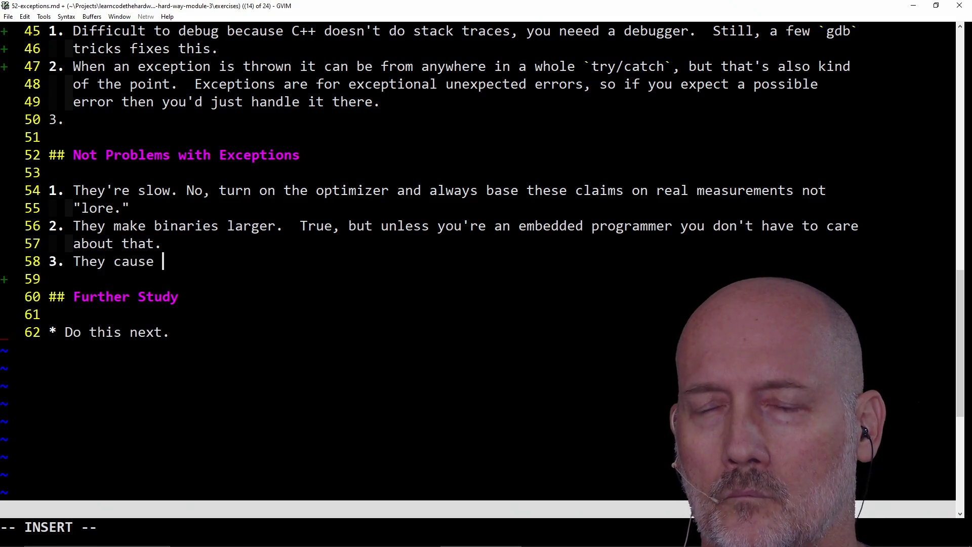
text(memory prob)
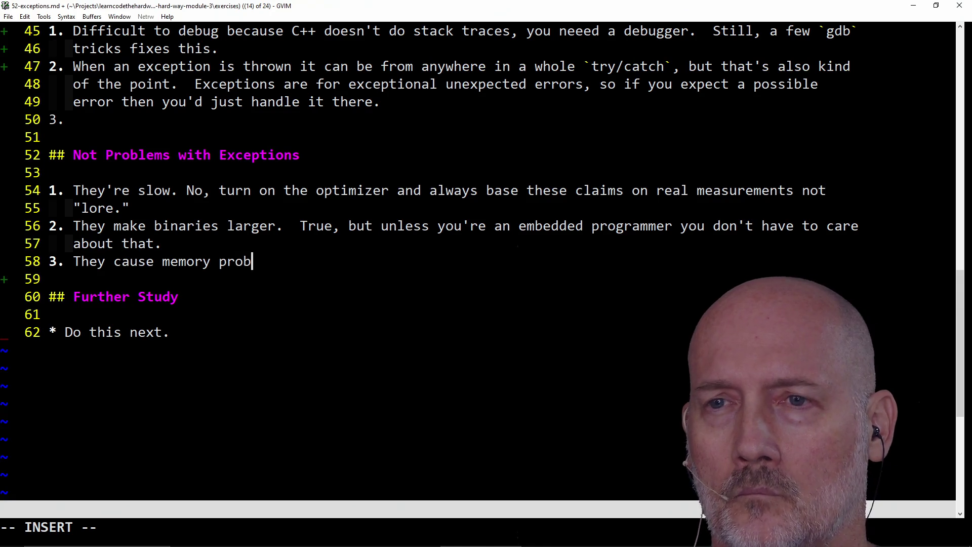
text(lems.  I)
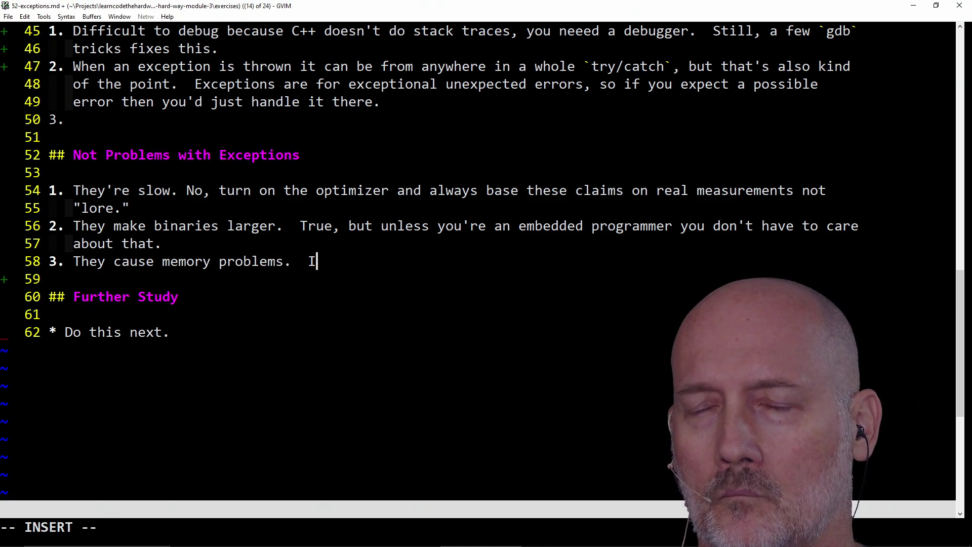
key(BackSpace)
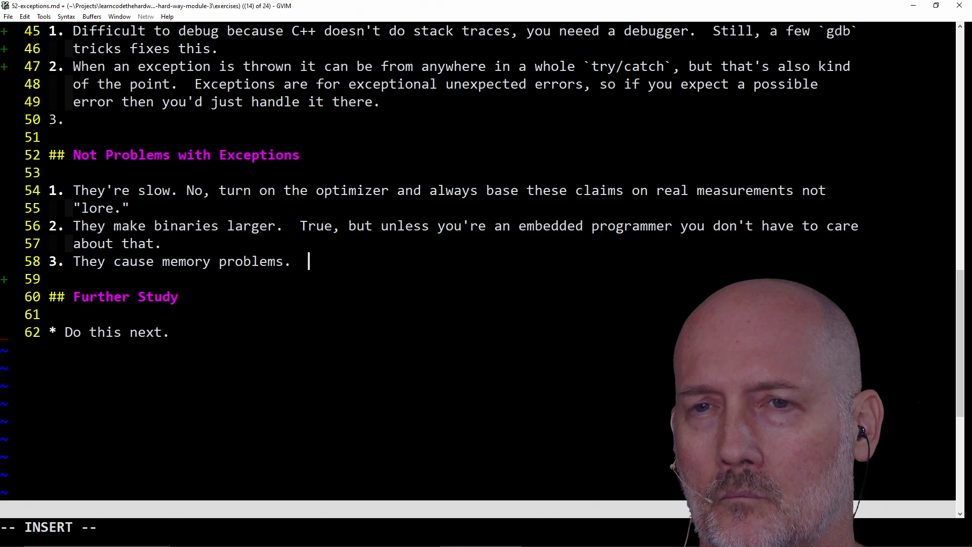
text(Only if you're)
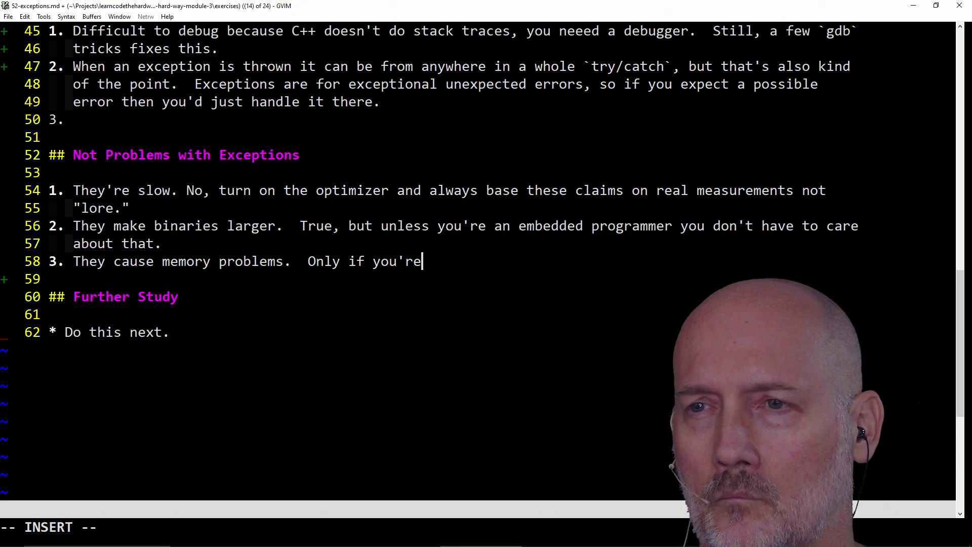
text( doing dumb shit like)
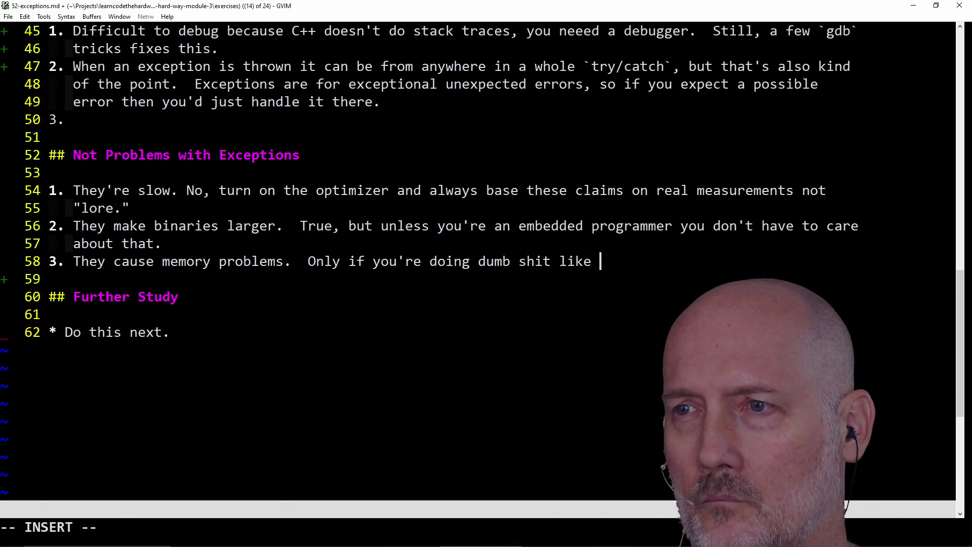
- Save 52-exceptions.md with :w
key(Escape)
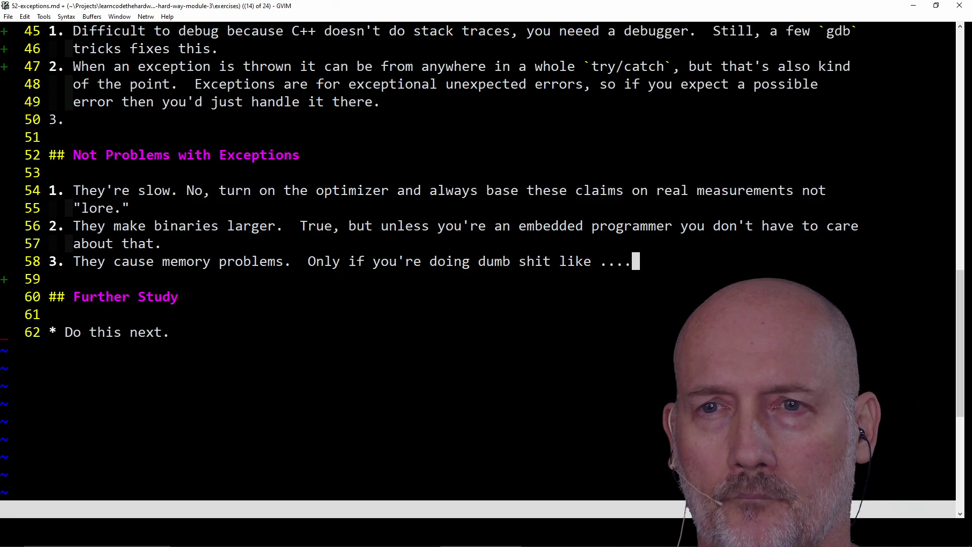
text(:w)
key(Return)
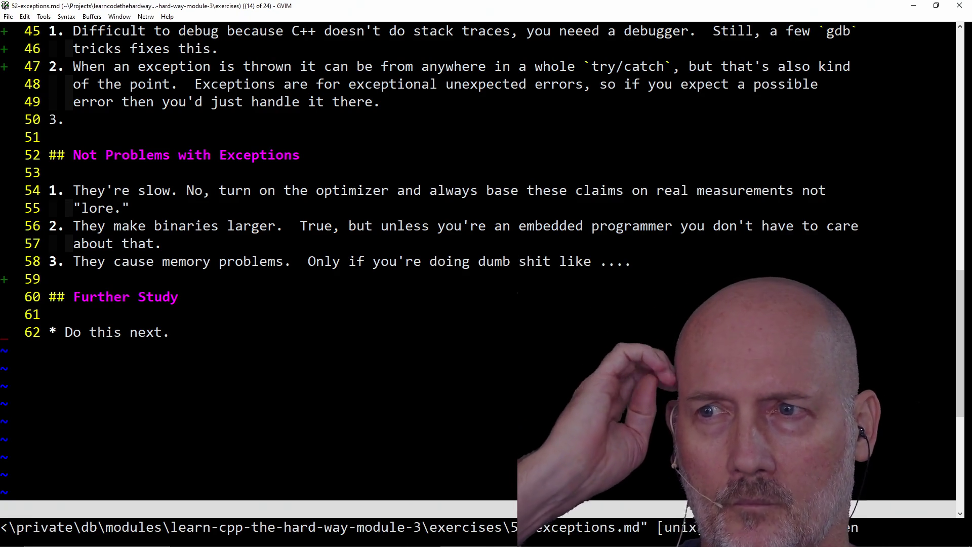
key(alt+Tab)
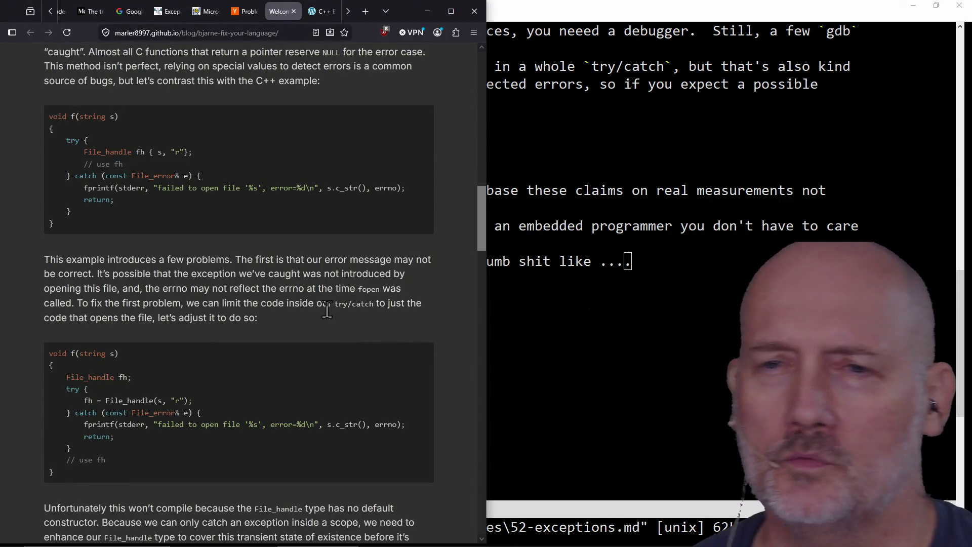
- Scroll through the article and select the File_handle string constructor line
scroll(298, 294, down, 2)
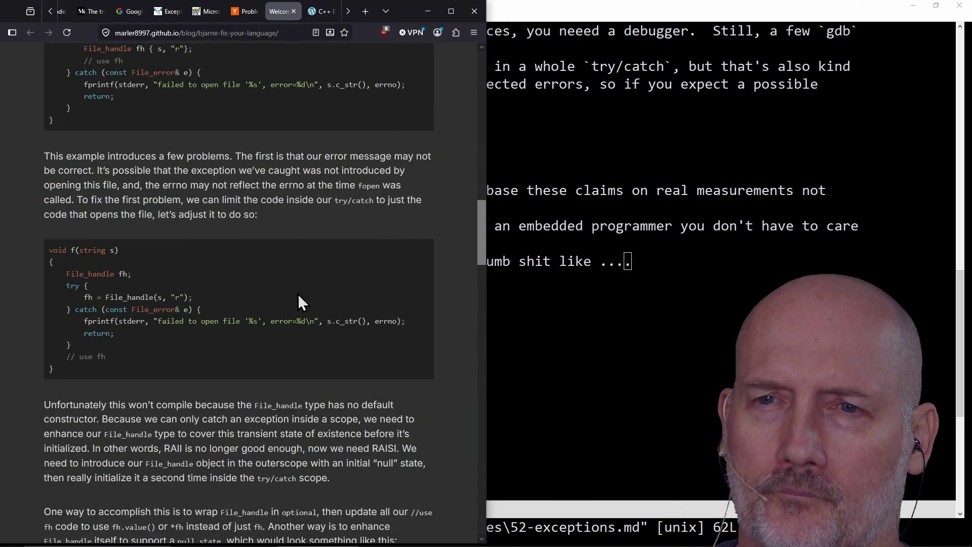
scroll(302, 305, down, 3)
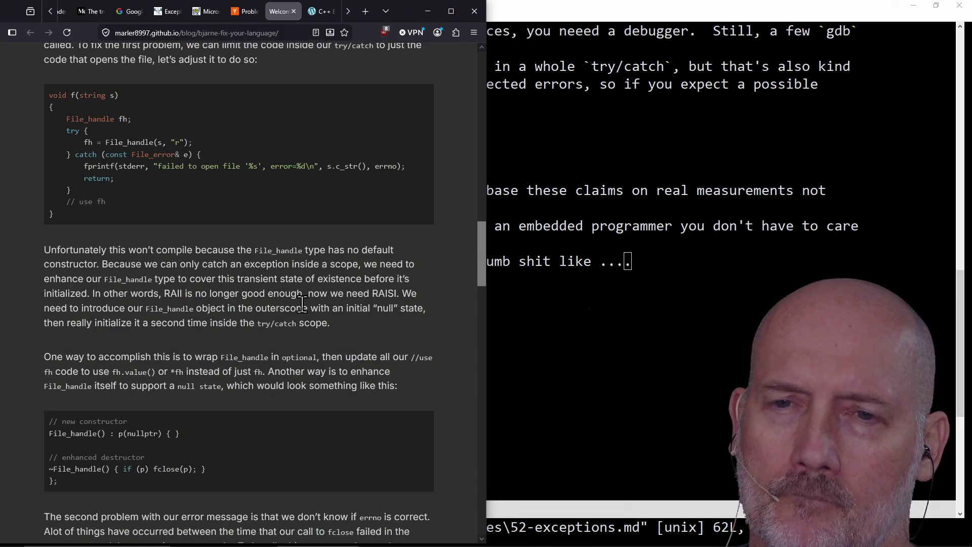
scroll(302, 305, down, 5)
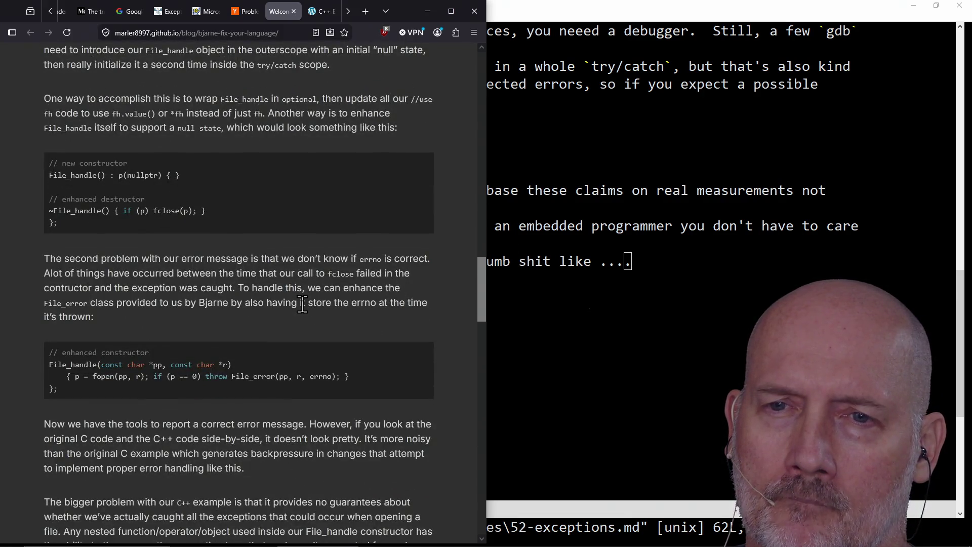
scroll(302, 305, down, 12)
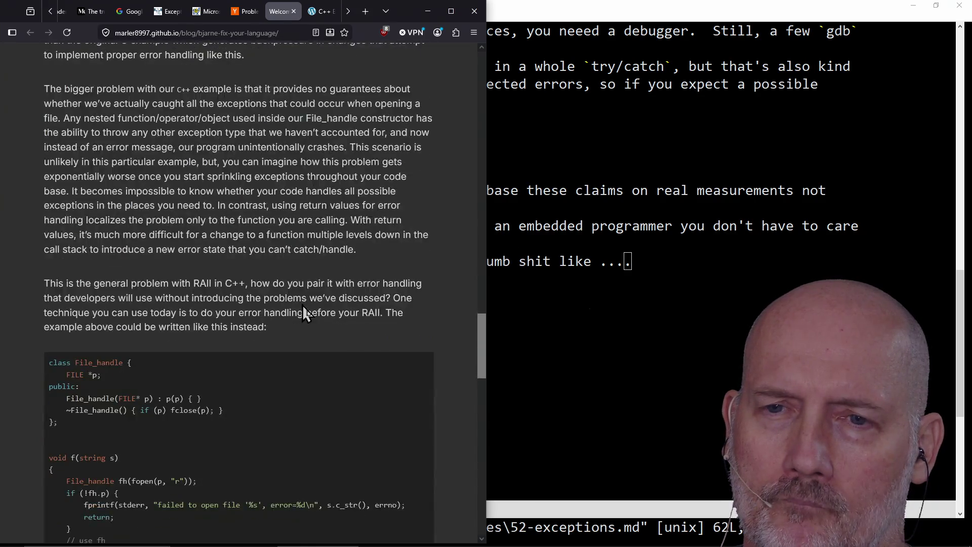
scroll(303, 305, up, 9)
scroll(303, 305, up, 15)
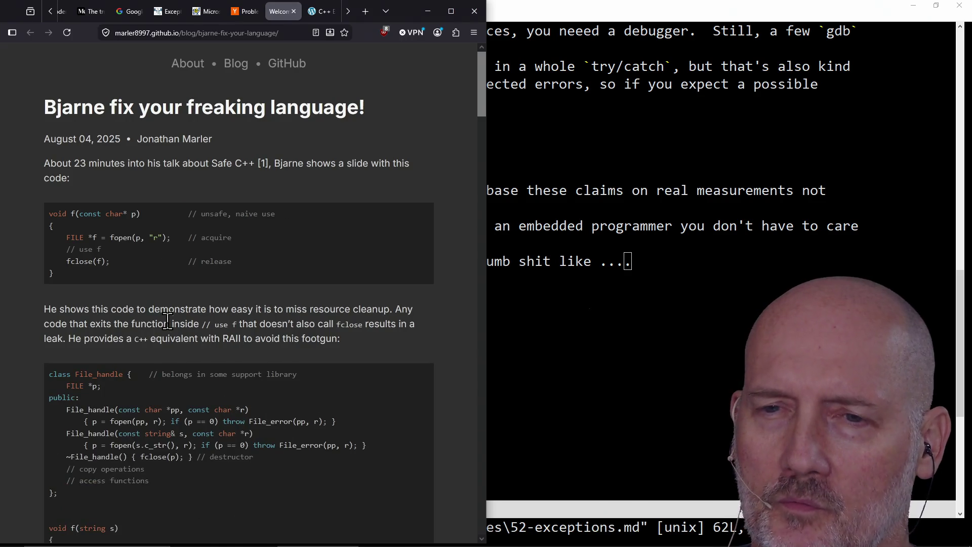
scroll(153, 373, down, 2)
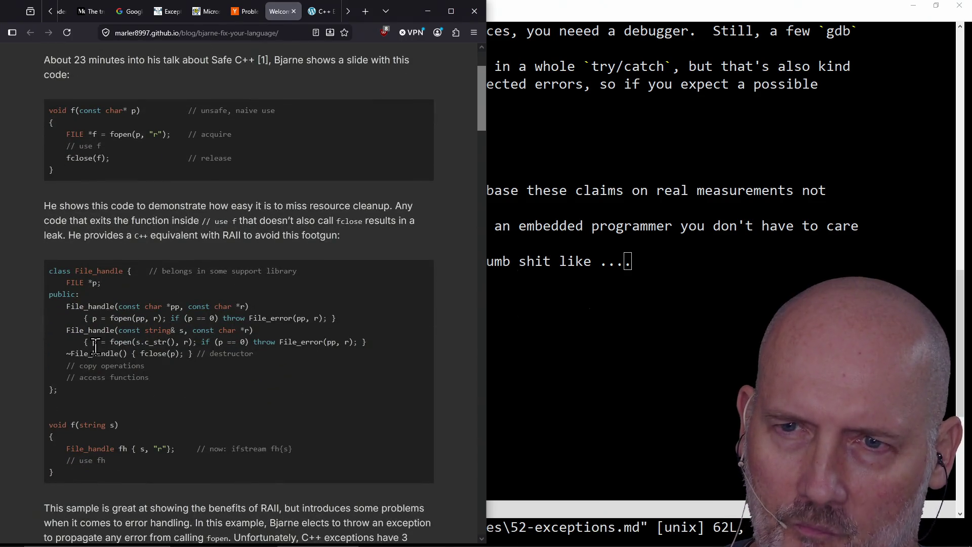
triple_click(108, 332)
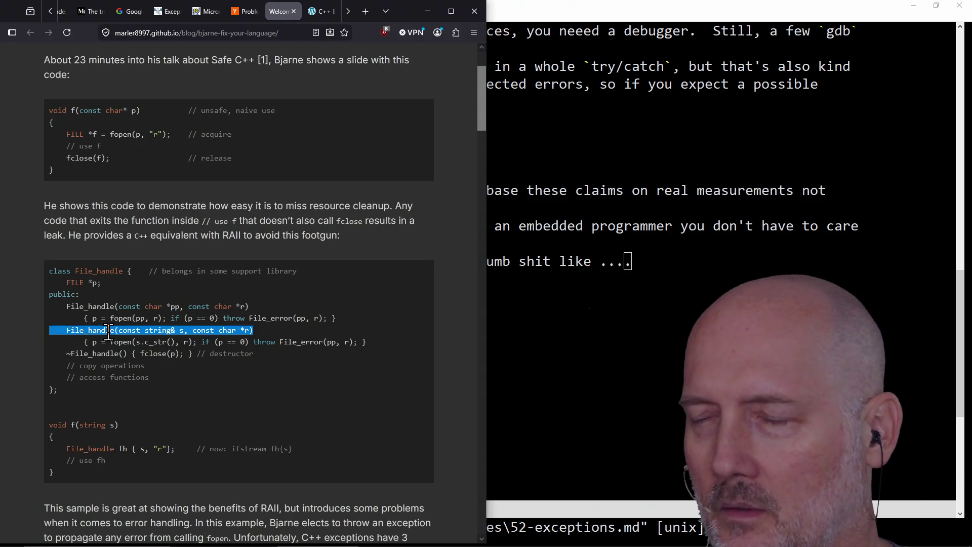
click(108, 331)
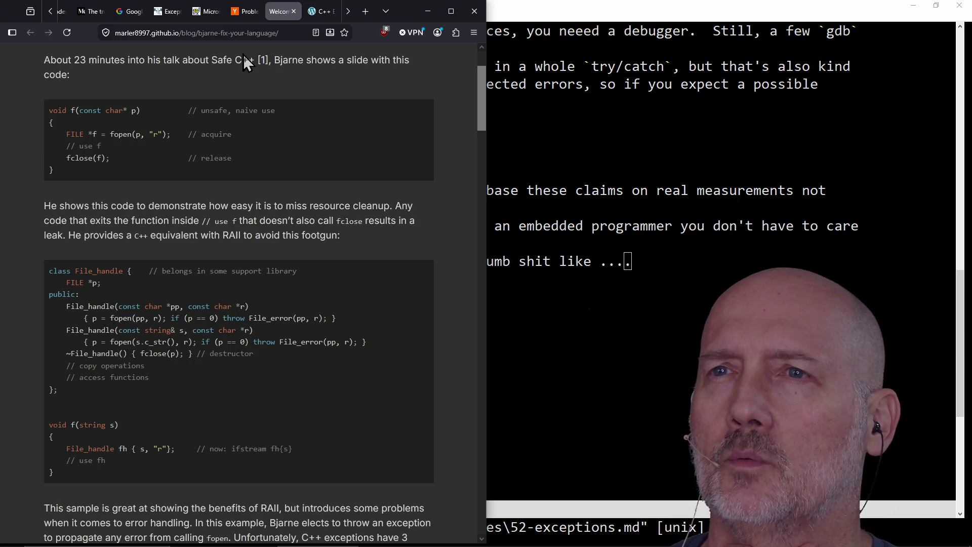
- Switch to the C++ Exceptions article and drag back to its title at the top
click(319, 11)
click(346, 17)
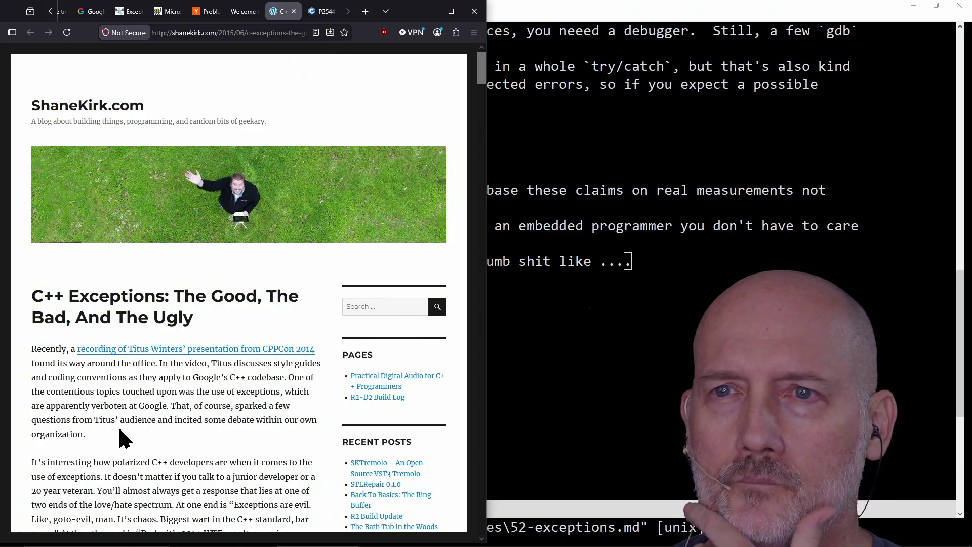
scroll(120, 430, down, 10)
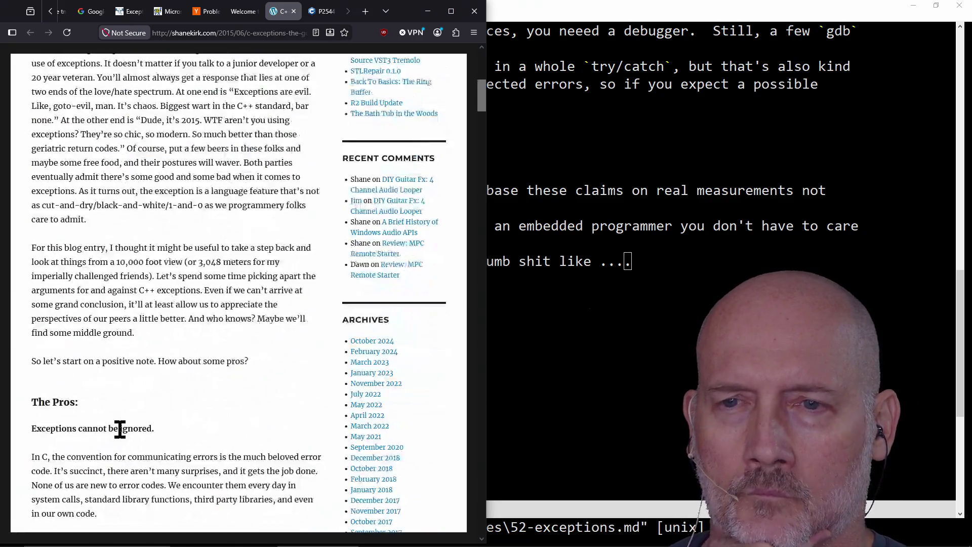
scroll(123, 438, down, 3)
scroll(124, 439, down, 12)
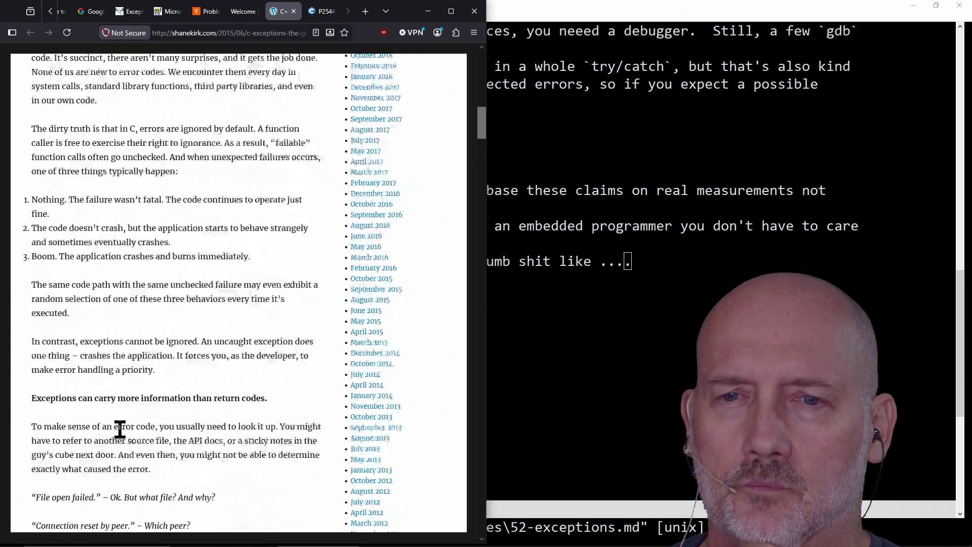
scroll(120, 430, down, 20)
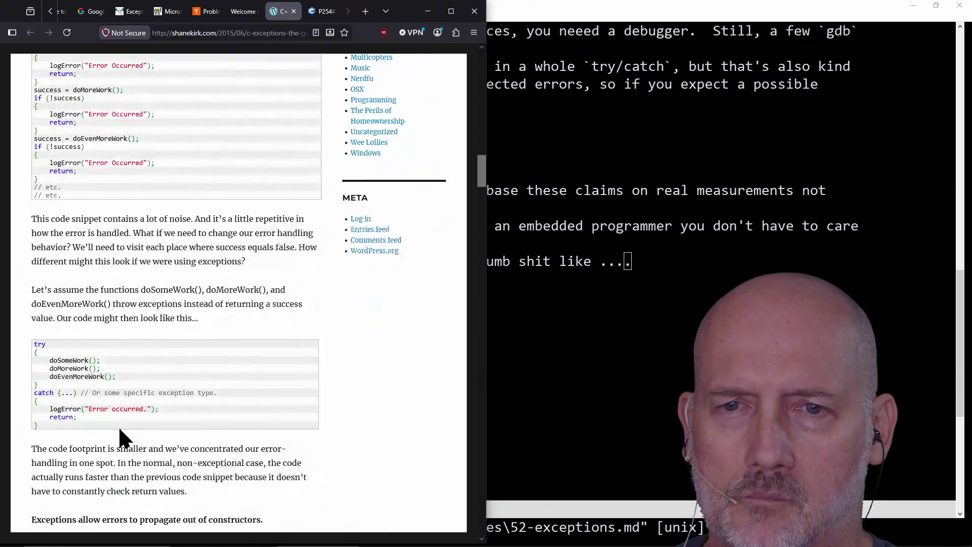
scroll(120, 429, up, 7)
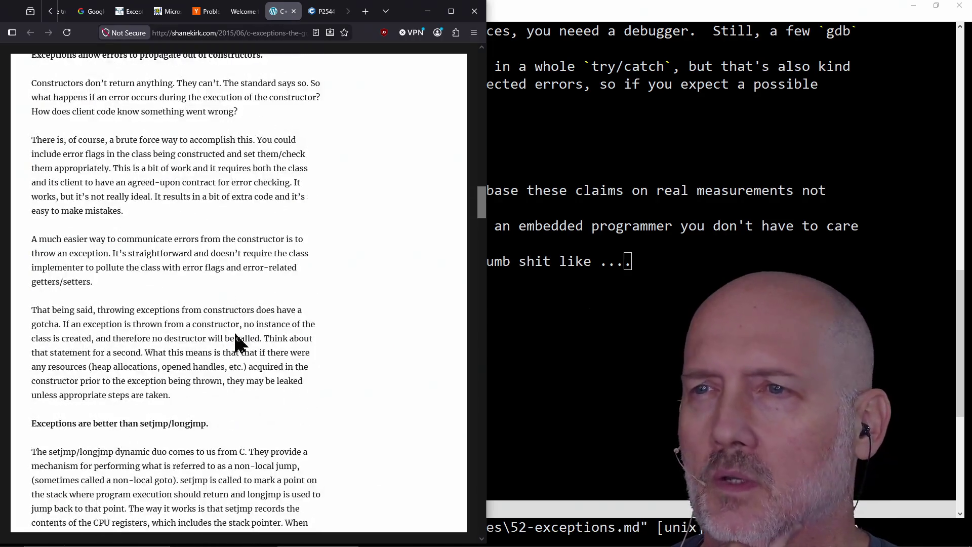
mouse_move(481, 204)
mouse_down()
mouse_move(470, 78)
mouse_move(441, 38)
mouse_up()
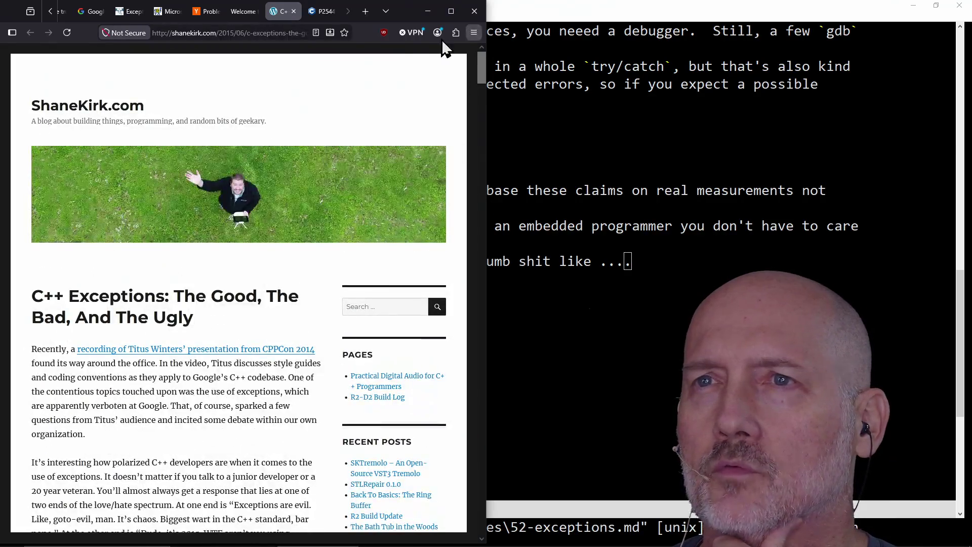
- Switch to the P2544 paper and scroll to its do_sqrt example and timing table
click(324, 10)
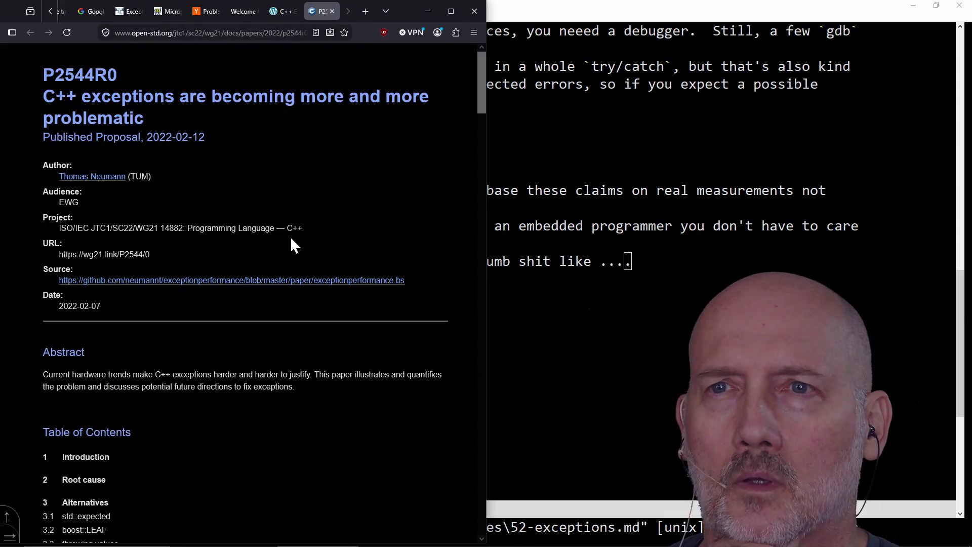
scroll(291, 239, down, 4)
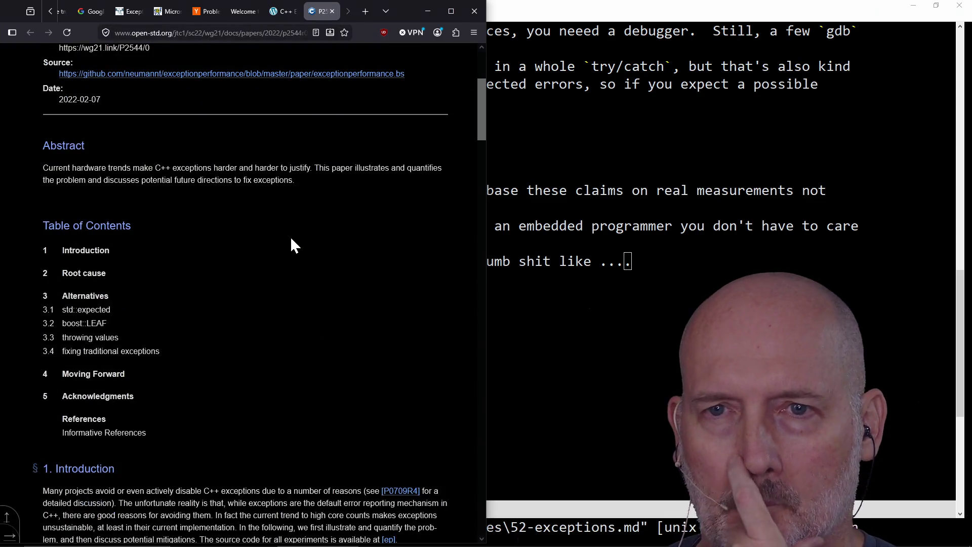
scroll(293, 245, down, 1)
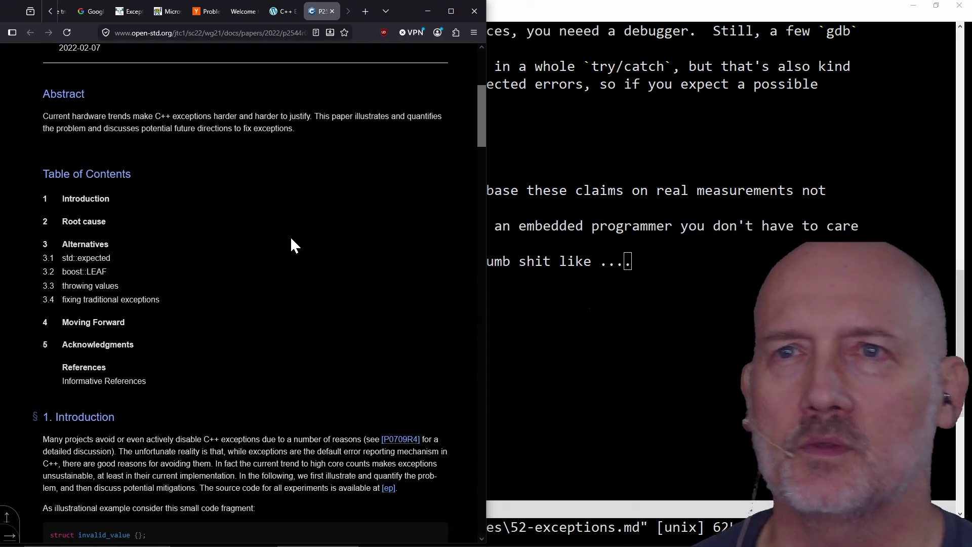
scroll(292, 246, down, 2)
scroll(293, 246, down, 4)
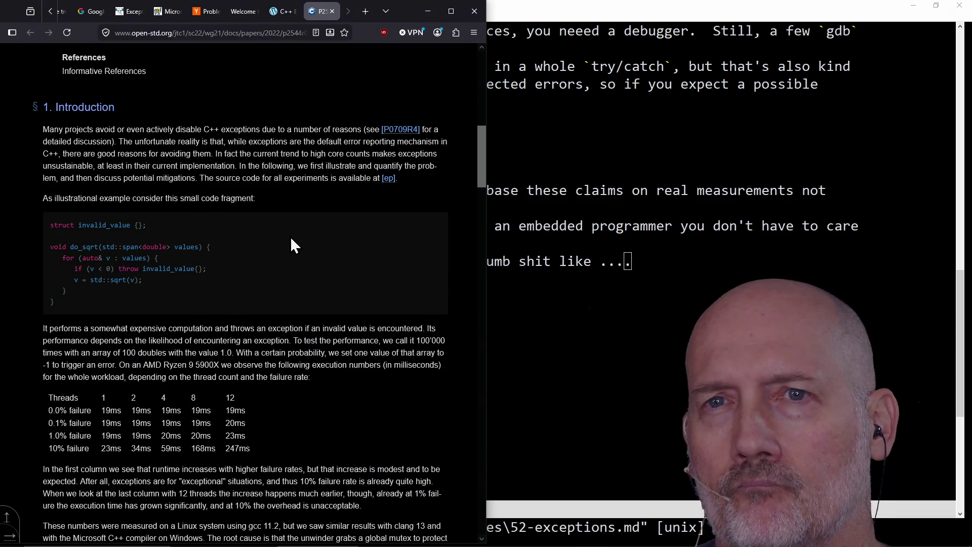
scroll(293, 247, up, 10)
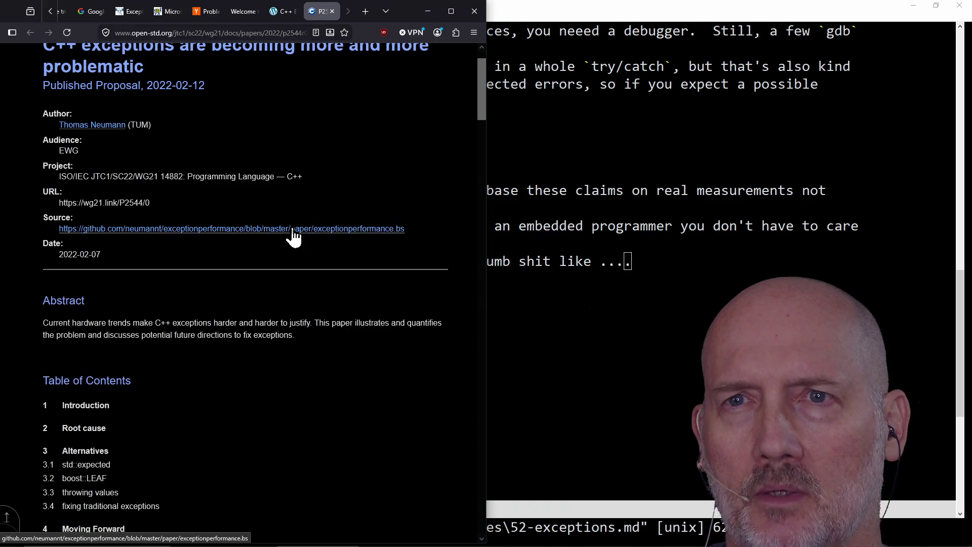
scroll(293, 236, up, 1)
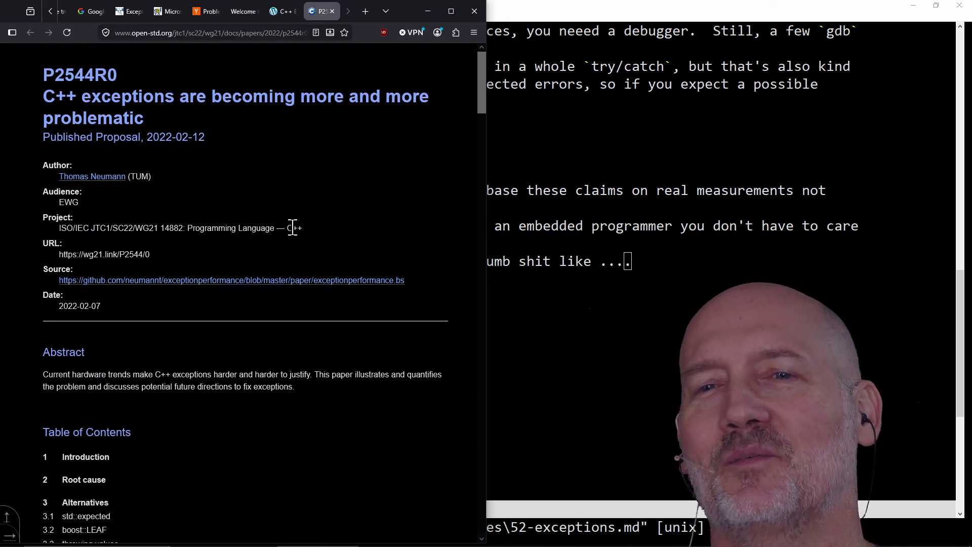
scroll(293, 228, down, 10)
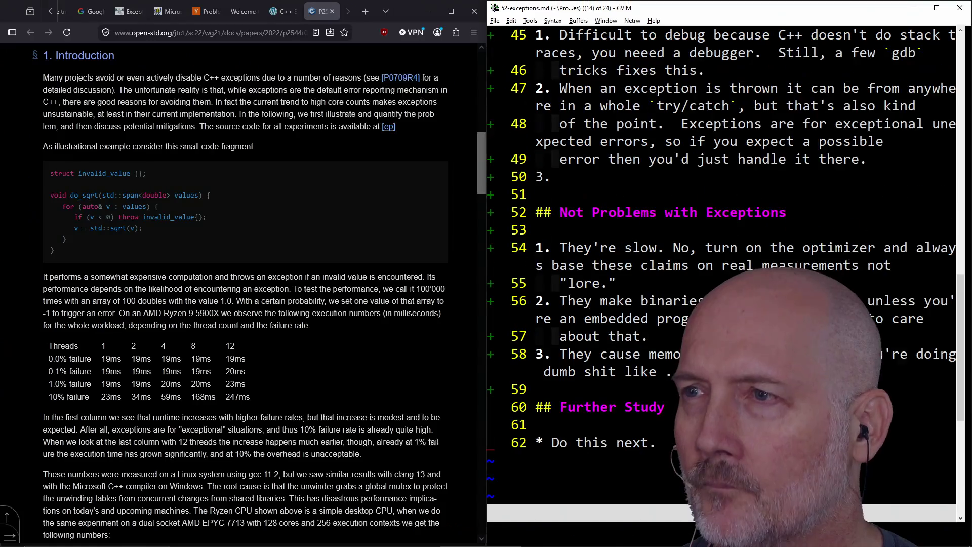
- Open a new split buffer with :new, checking invalid_value in the proposal's code
text(:new)
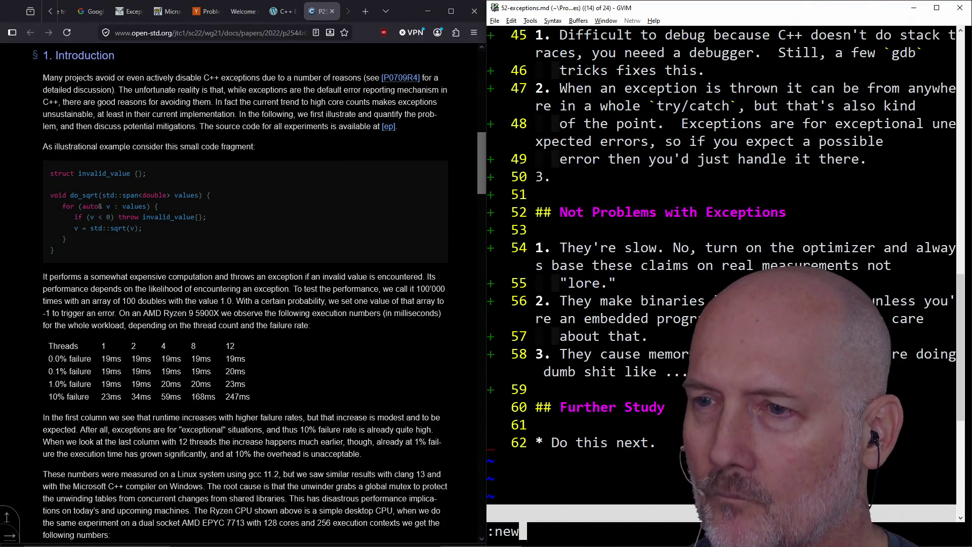
key(Return)
key(i)
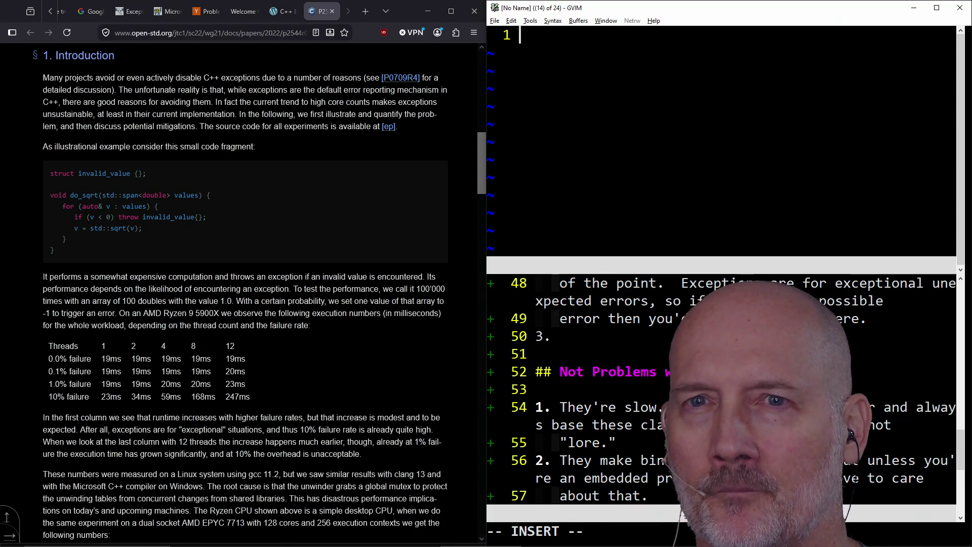
click(200, 224)
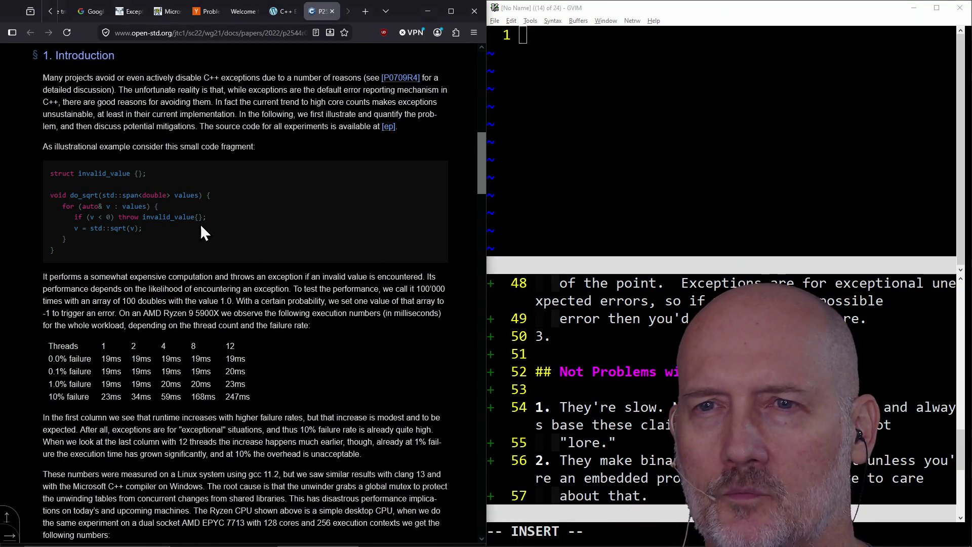
double_click(124, 173)
double_click(154, 217)
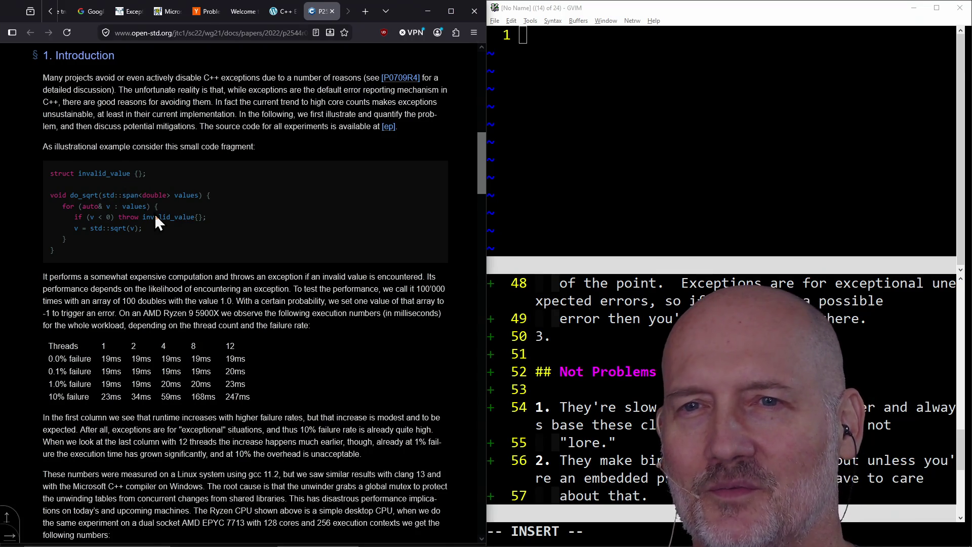
click(570, 73)
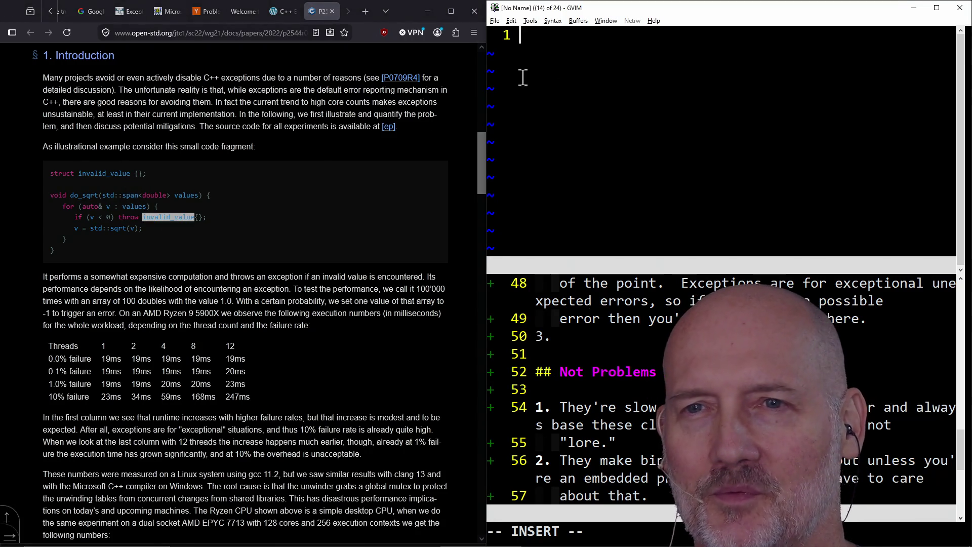
click(233, 260)
click(601, 79)
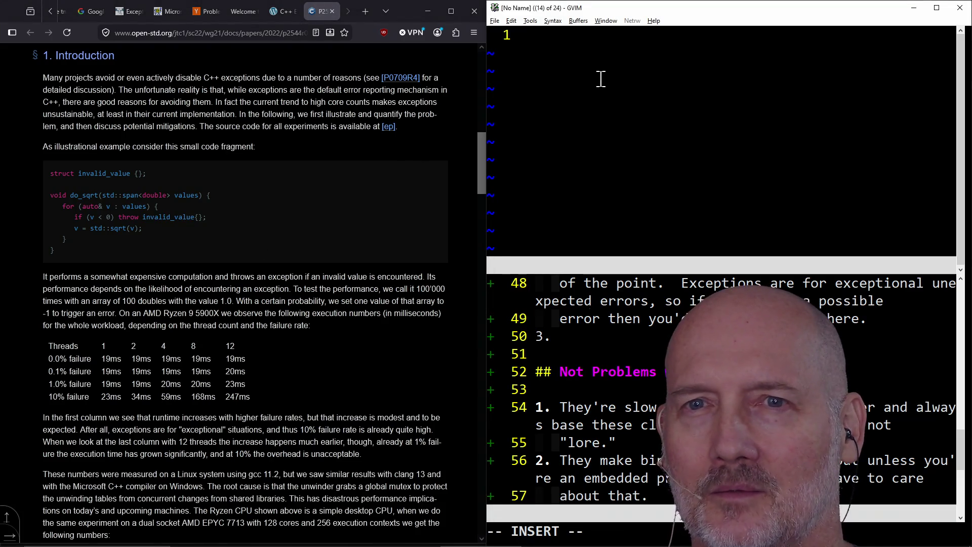
- Type the skeleton 'void do_sqrt(std::span<double> values) { }' with an empty body
text(void do_q)
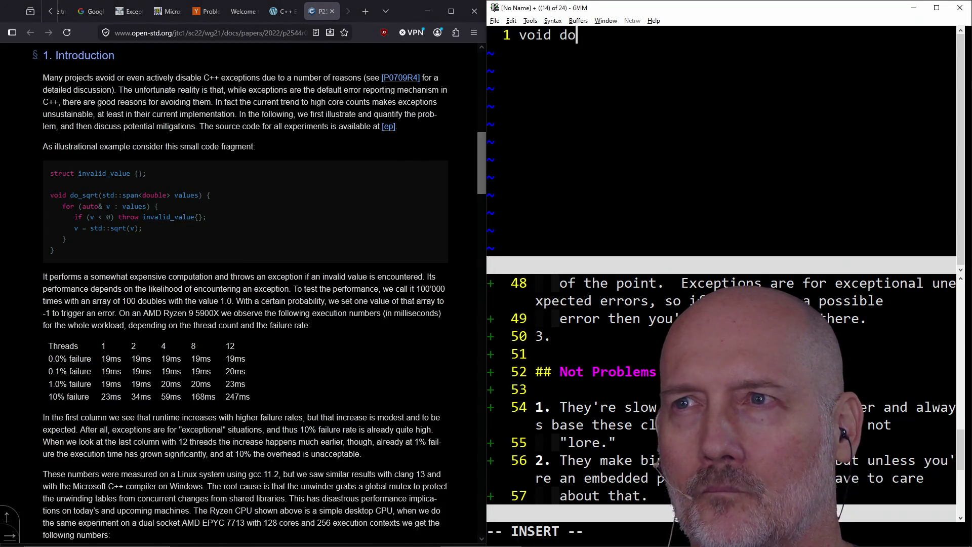
key(BackSpace)
text(sqrt)
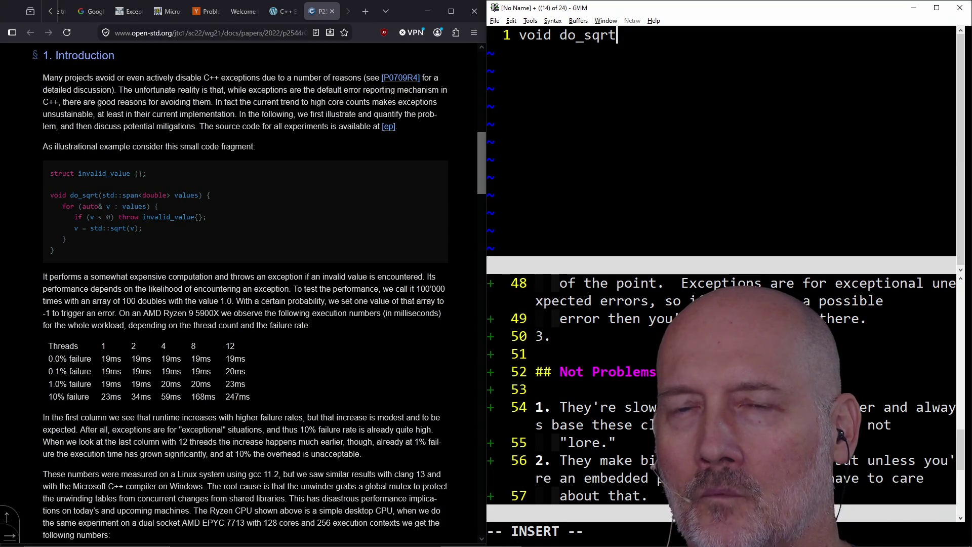
text((std::)
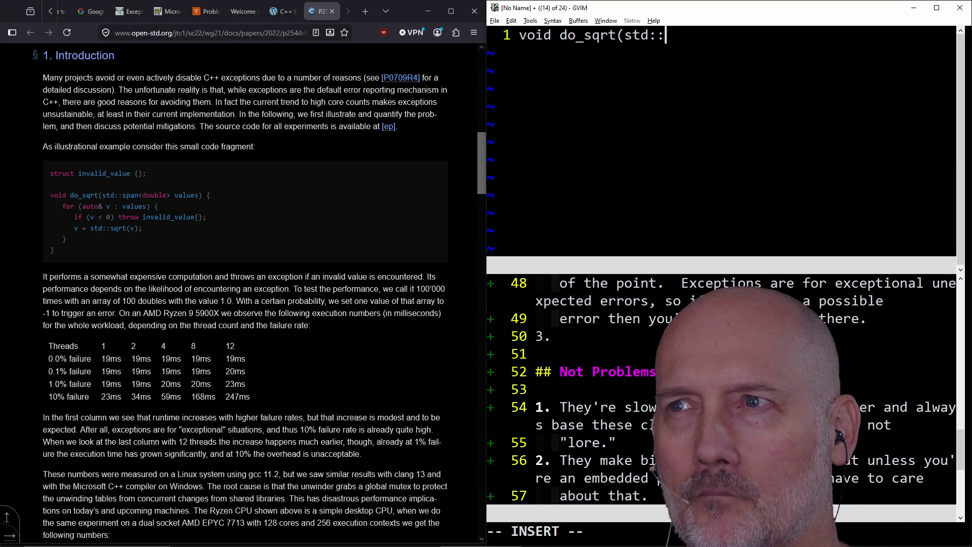
text(span<doubl)
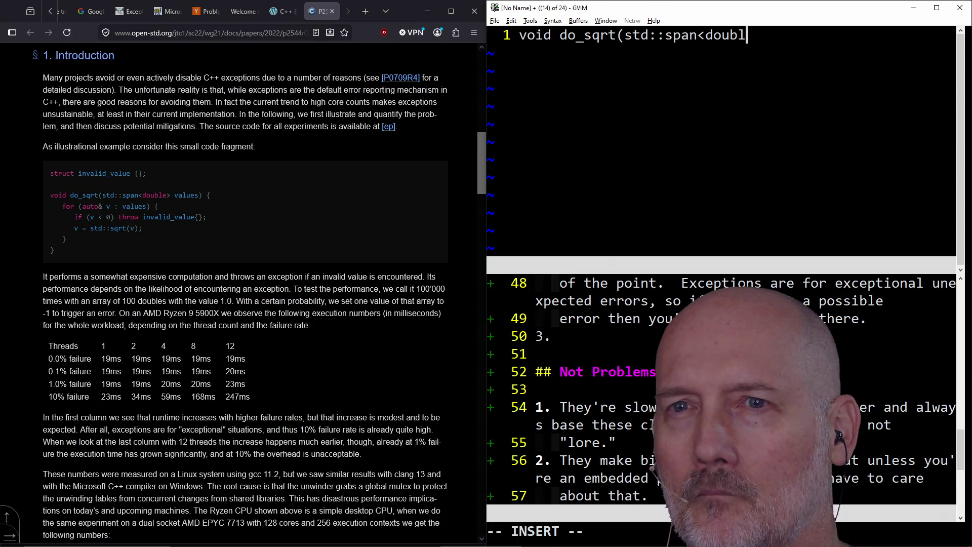
text(e> values) {)
key(Return)
key(Return)
key(Return)
text(})
key(Escape)
key(k)
key(k)
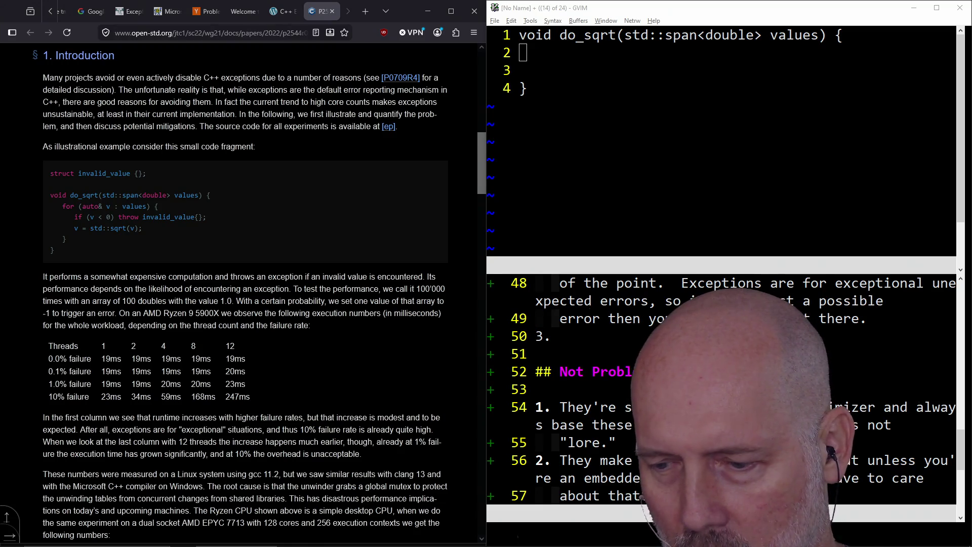
click(658, 168)
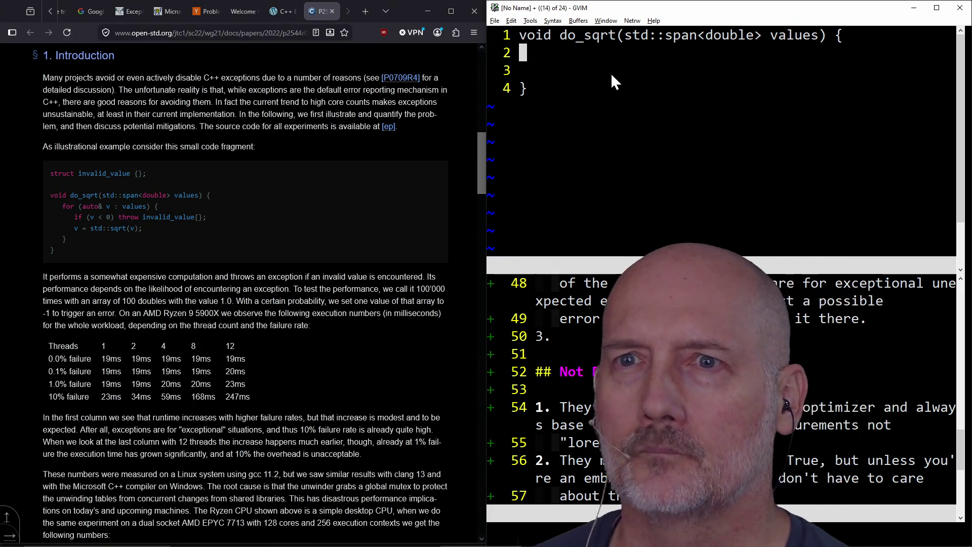
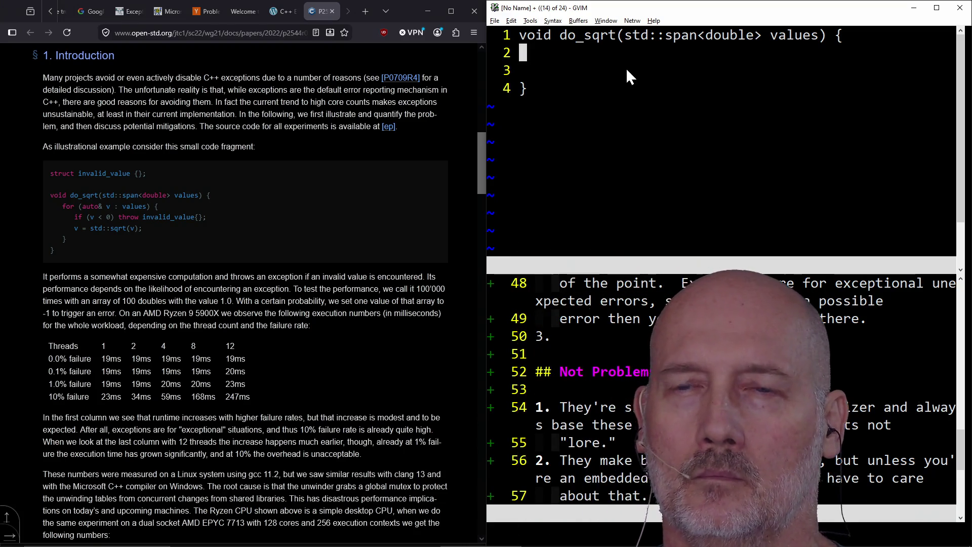
- Write a loop over values that throws std::exception() whenever a value is negative
key(S)
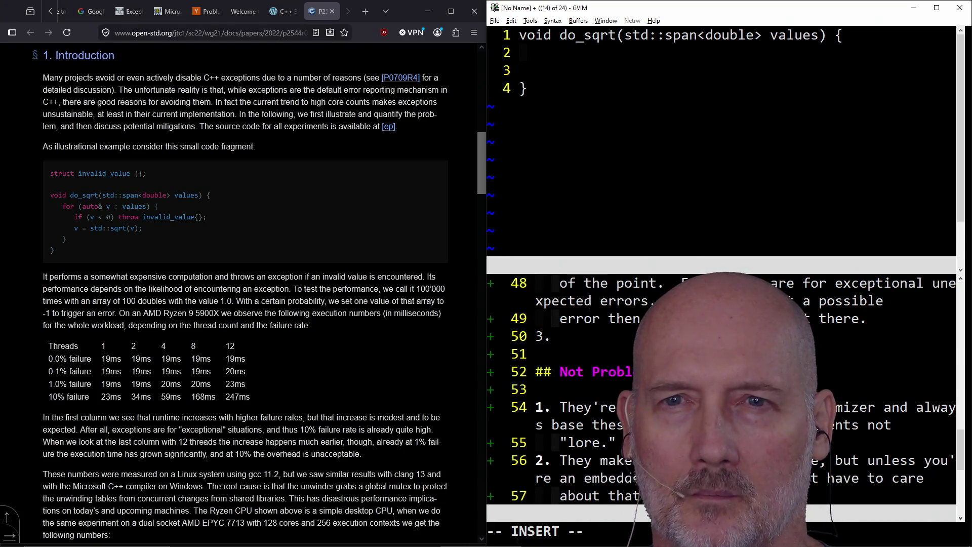
text(f)
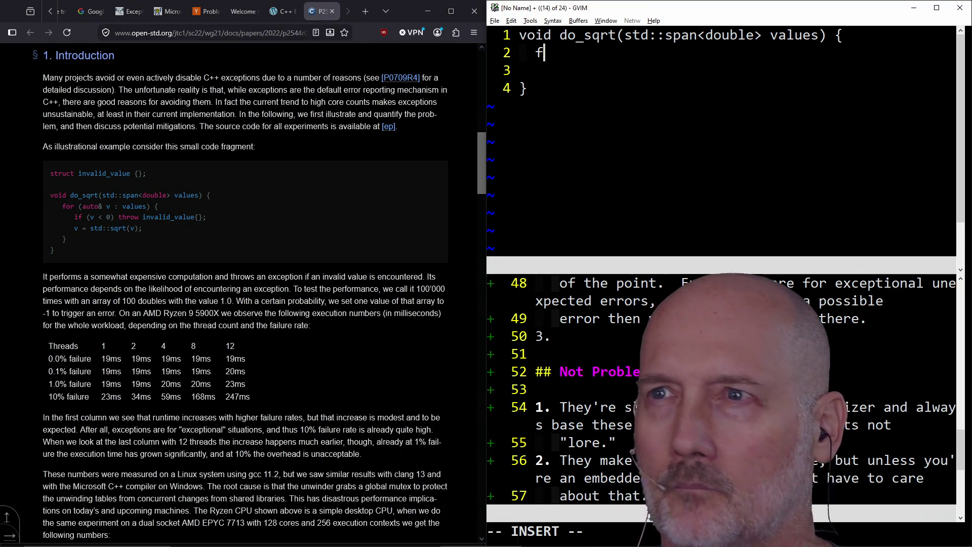
text(or(auto&)
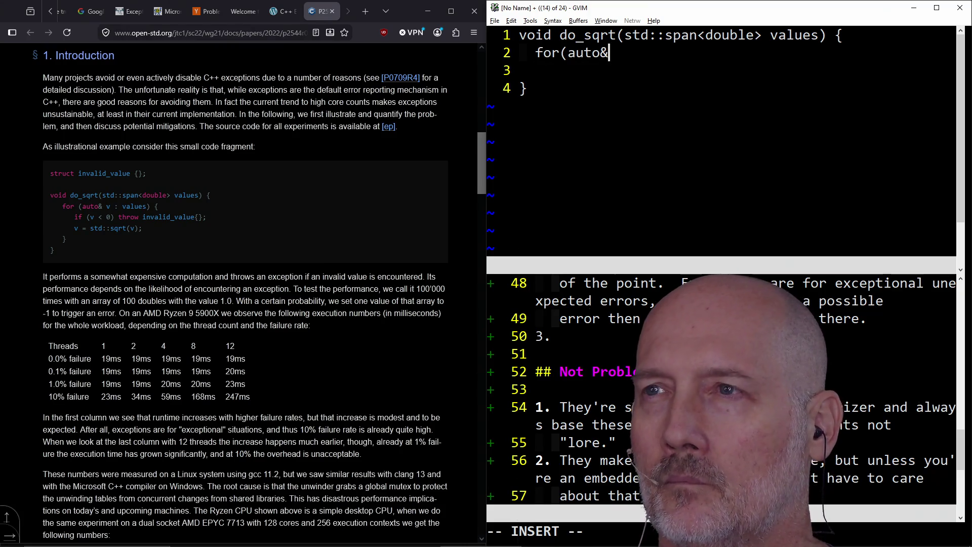
text( v : values) {)
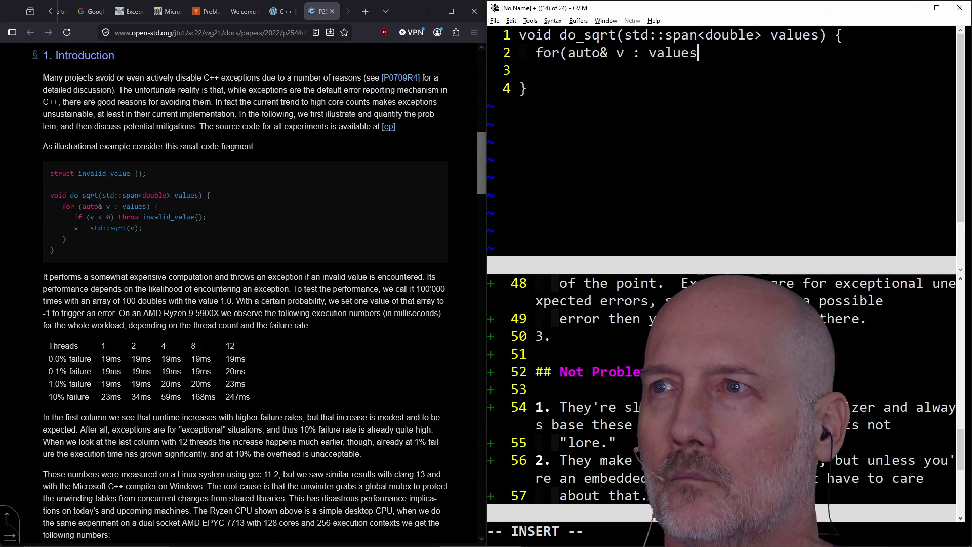
key(Return)
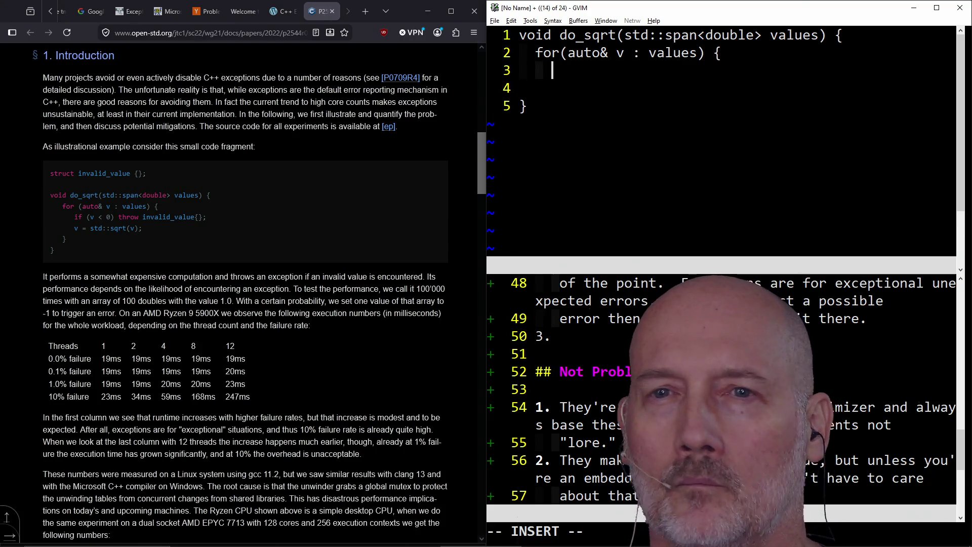
text(if(v < 0)
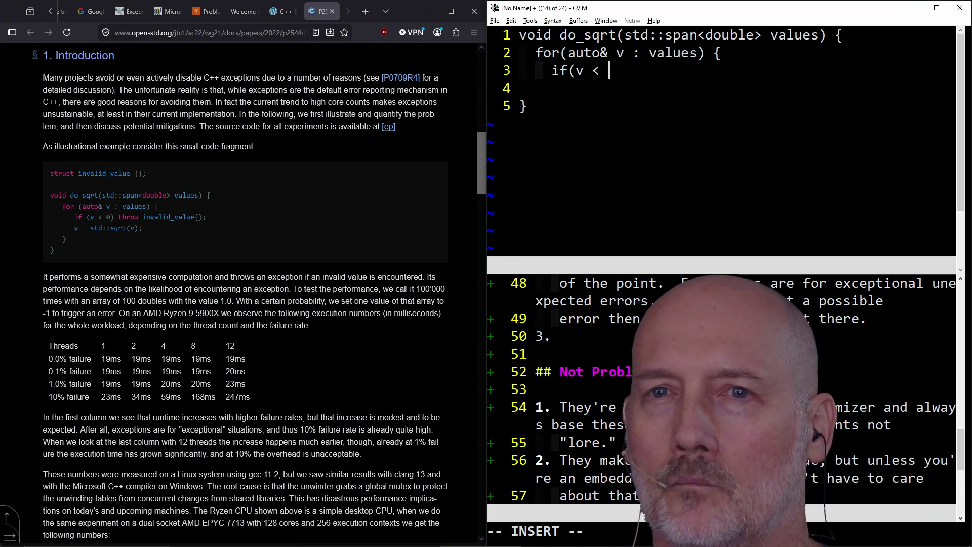
text() th)
key(BackSpace)
text(row invl)
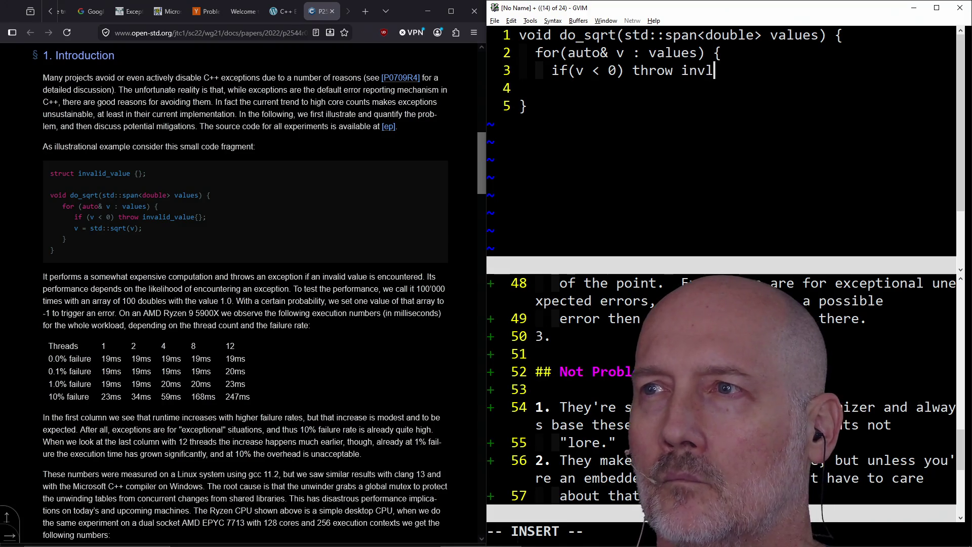
key(BackSpace)
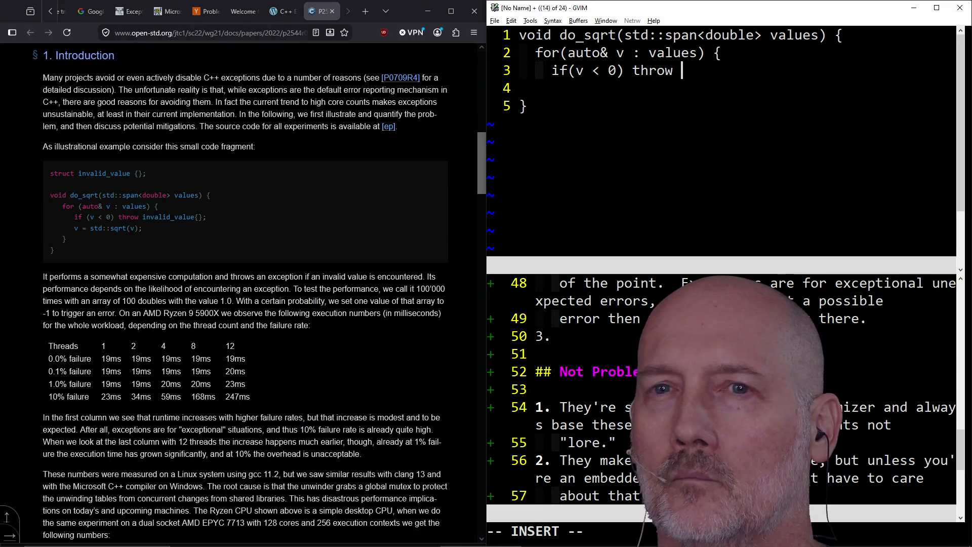
text(std::exception();)
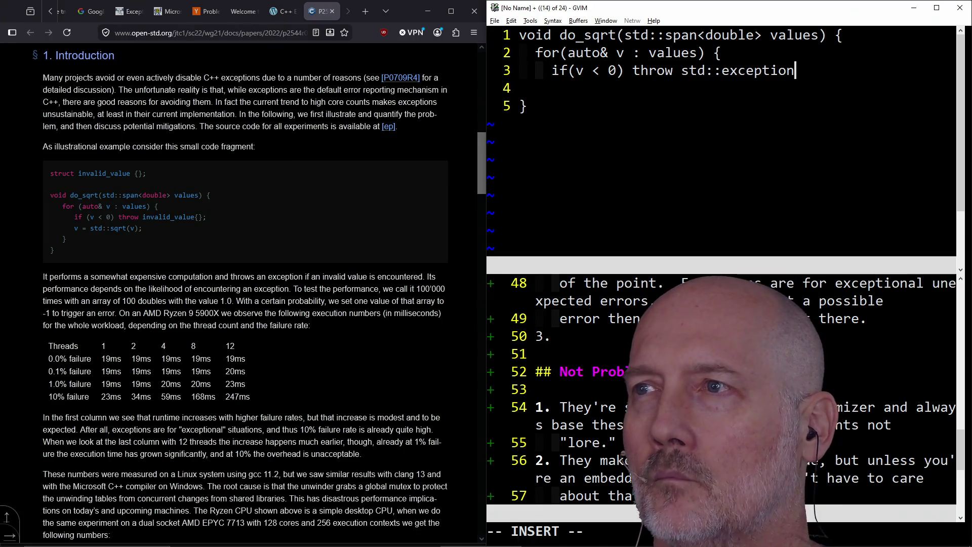
key(Return)
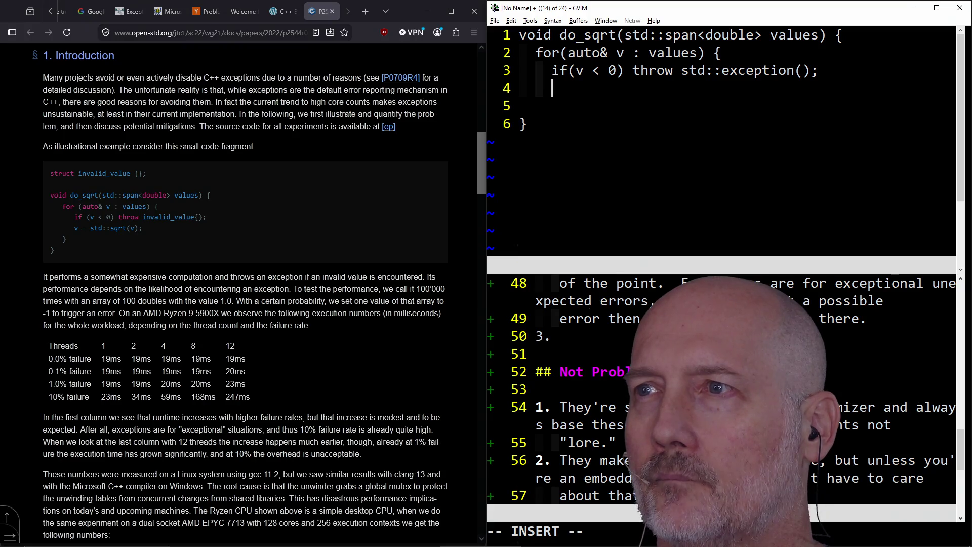
text(})
key(Return)
key(Return)
text(v)
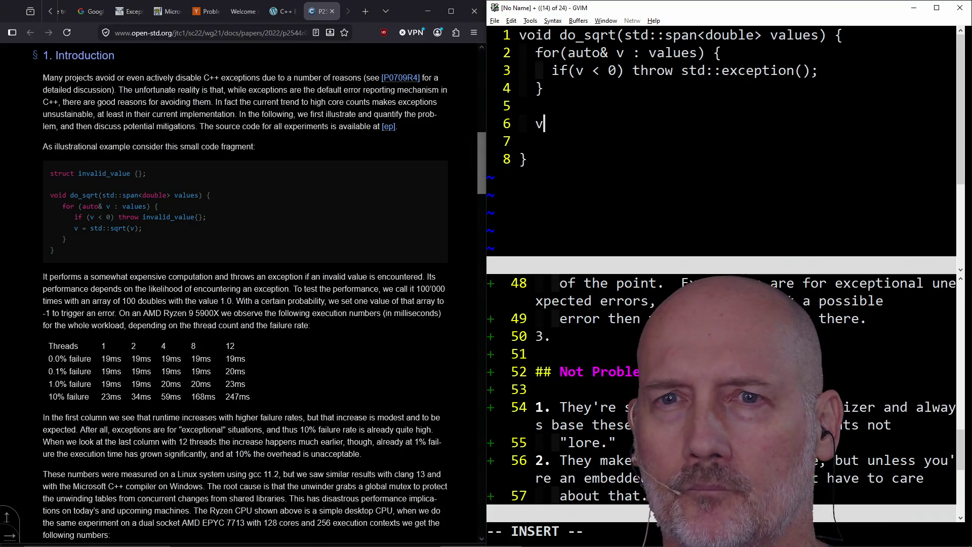
- Remove the extra blank line and reindent the loop's lines
key(Escape)
key(d)
key(d)
key(k)
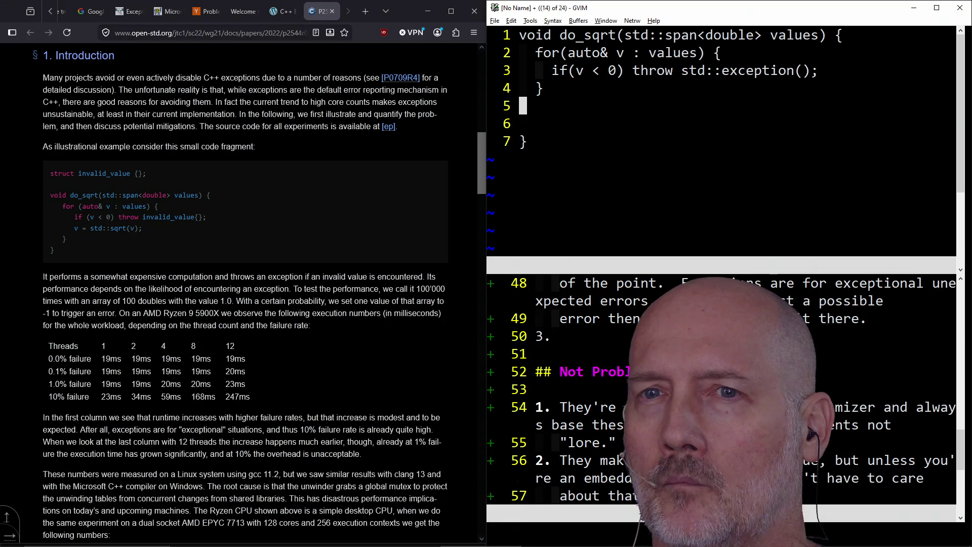
key(j)
key(d)
key(d)
key(k)
key(k)
key(k)
key(l)
key(l)
key(l)
key(l)
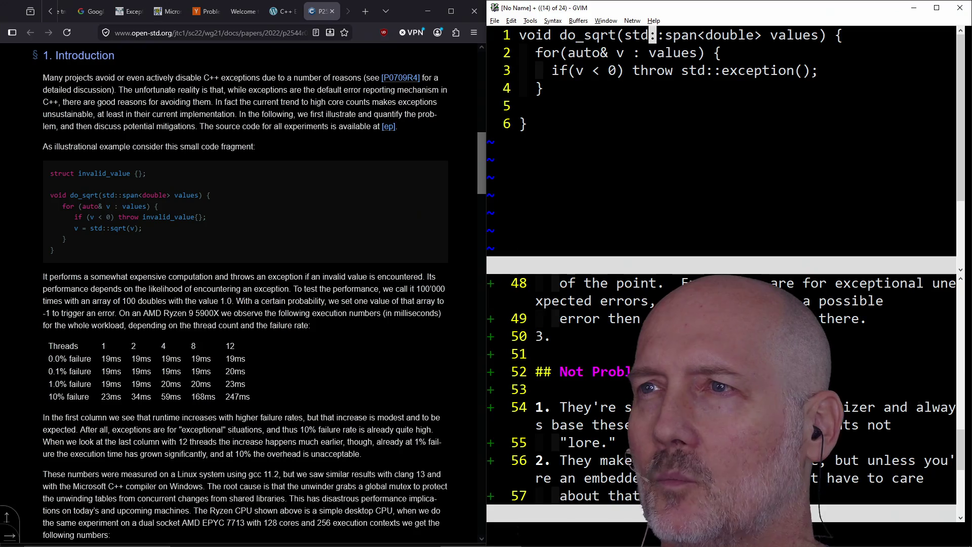
key(l)
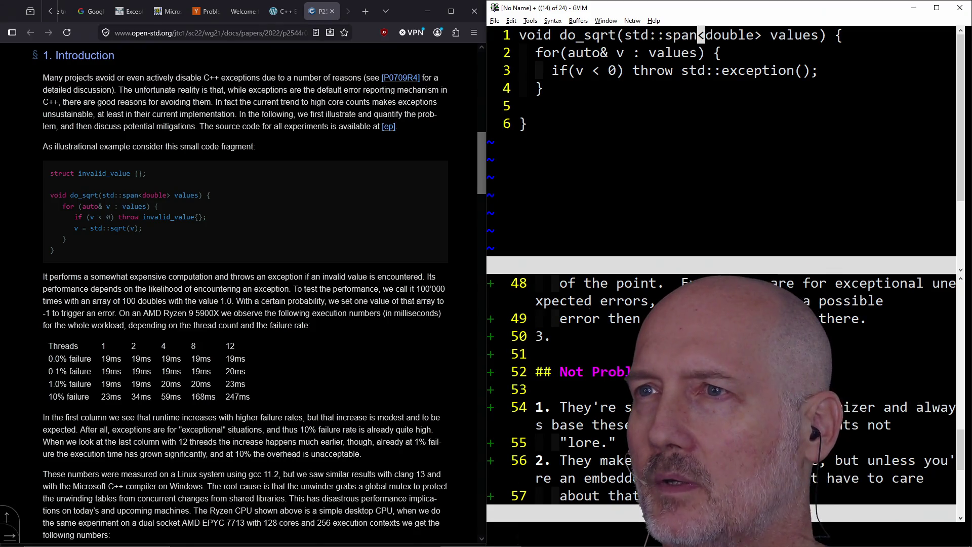
key(j)
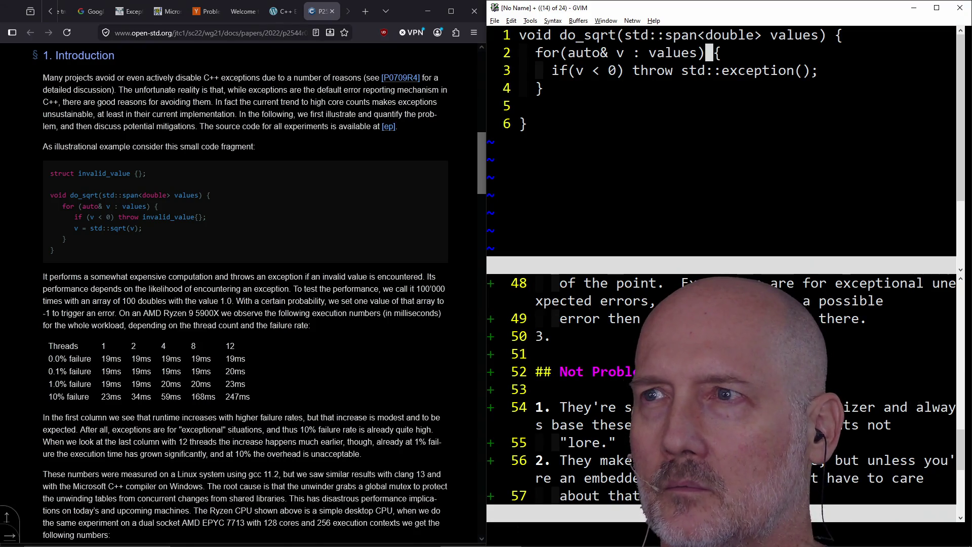
key(V)
key(j)
key(j)
key(=)
- Duplicate the loop header and write a second loop setting v = std::sqrt(v)
key(k)
key(j)
key(j)
key(j)
key(j)
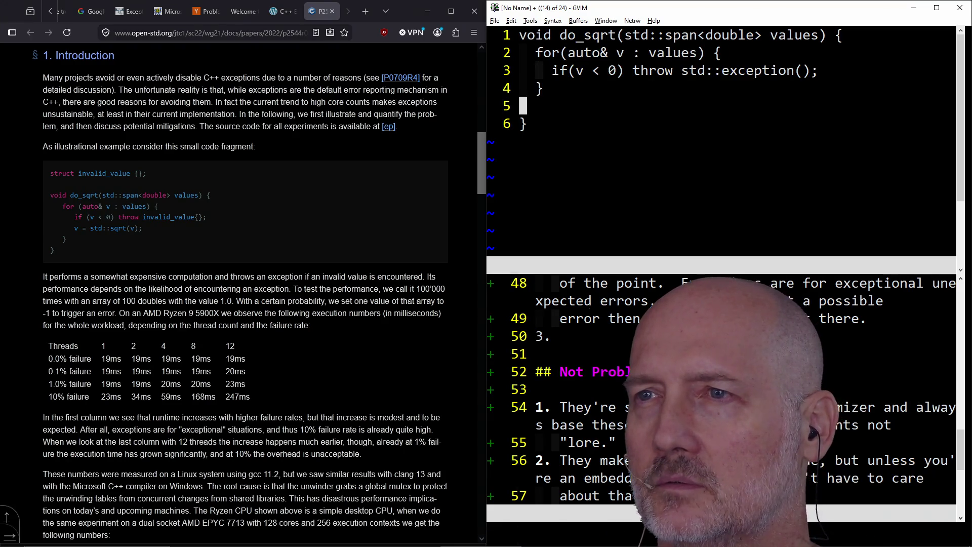
key(o)
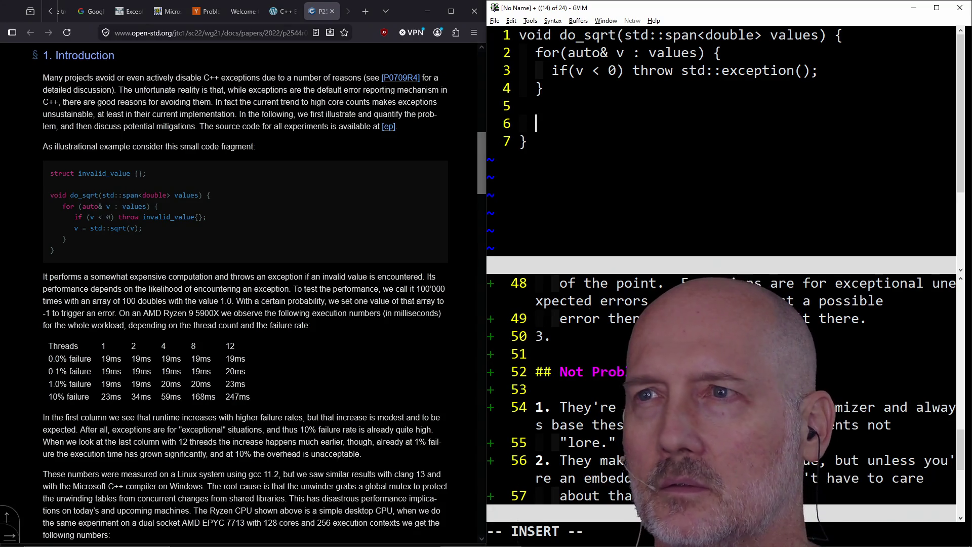
key(Escape)
key(k)
key(k)
key(k)
key(k)
key(j)
key(j)
key(j)
key(j)
key(p)
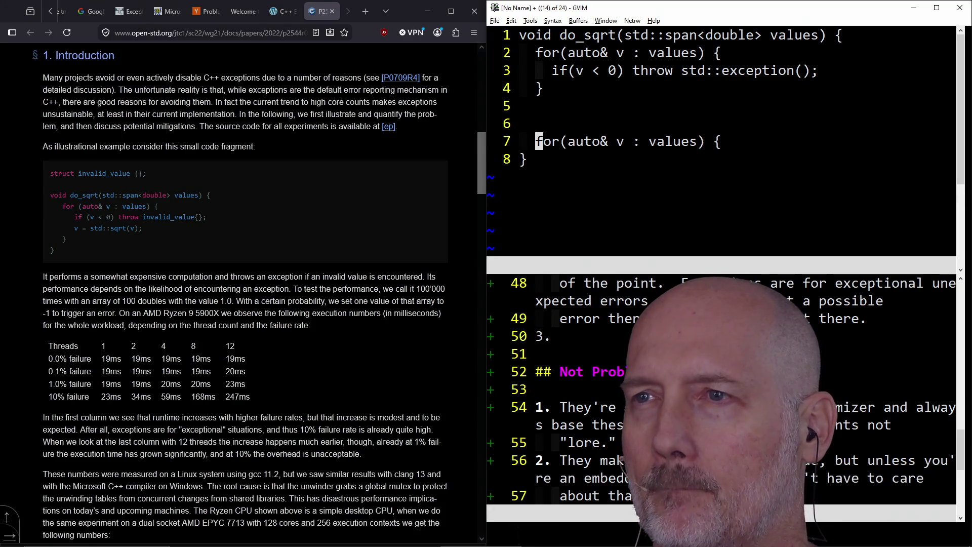
key(o)
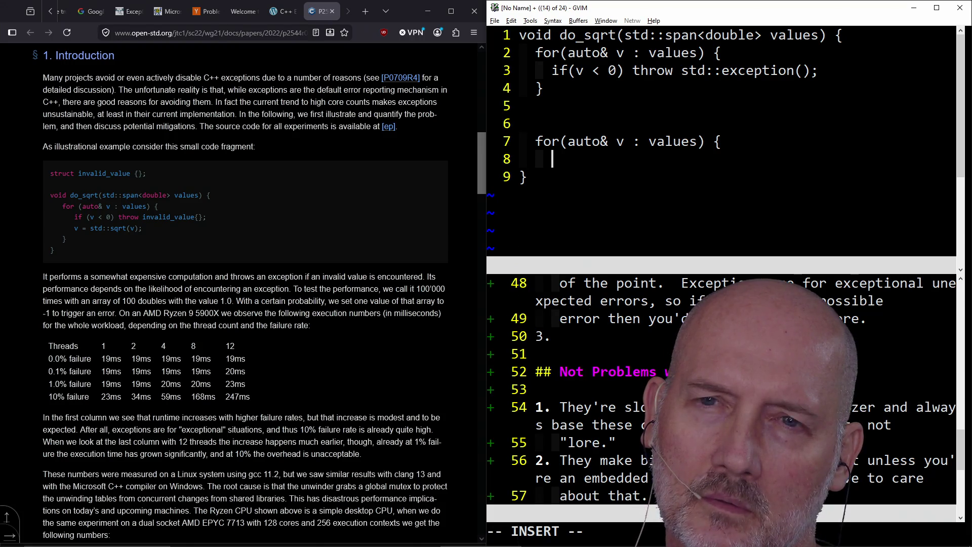
text(v= std)
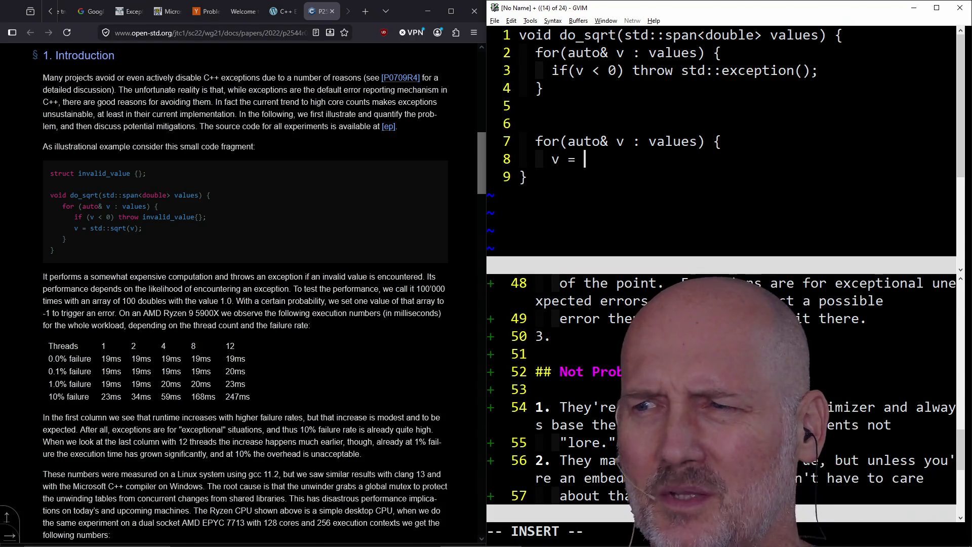
text(::)
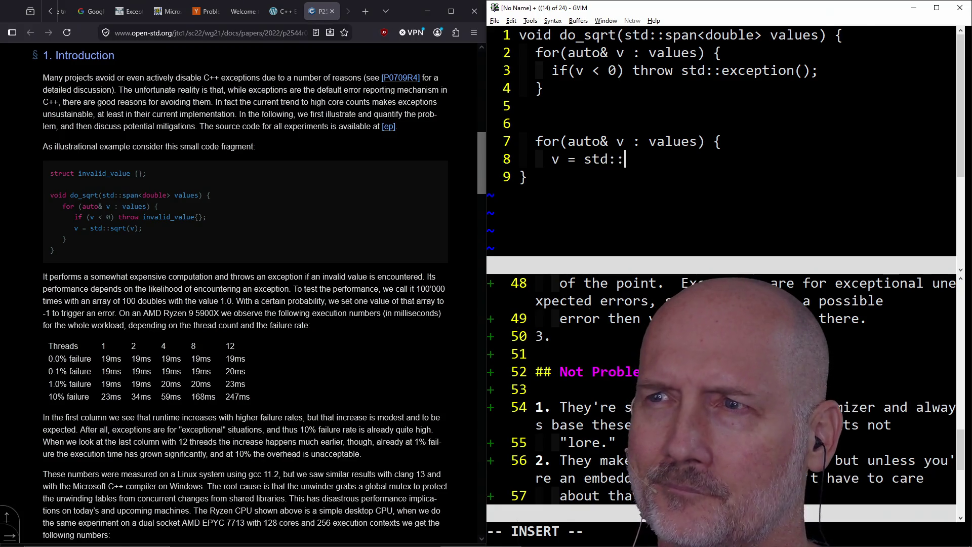
text(sqrt(v);)
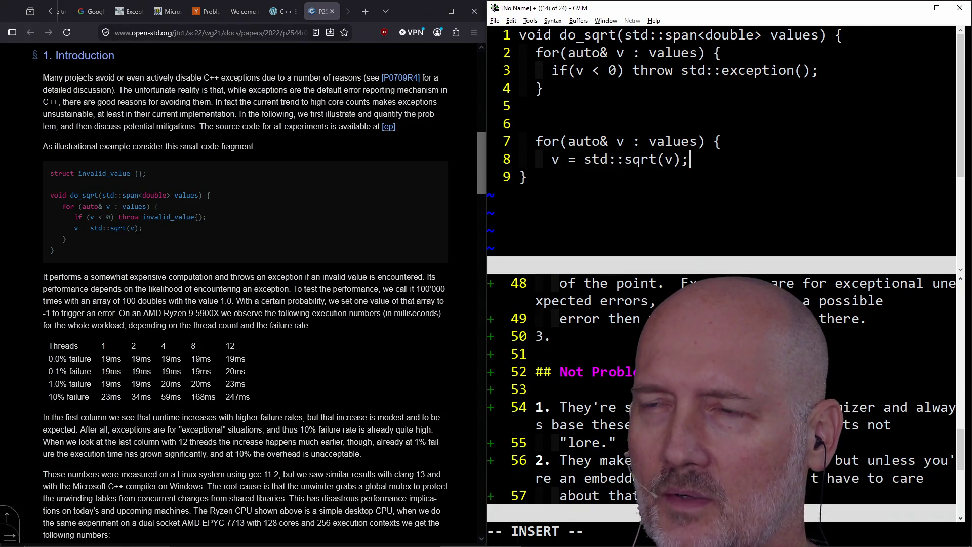
key(Return)
text(})
key(Escape)
- Attempt to save all buffers with :wa
text(:wa)
key(Return)
click(638, 113)
click(577, 175)
- Delete the extra empty line between the two loops
drag(611, 100, 609, 96)
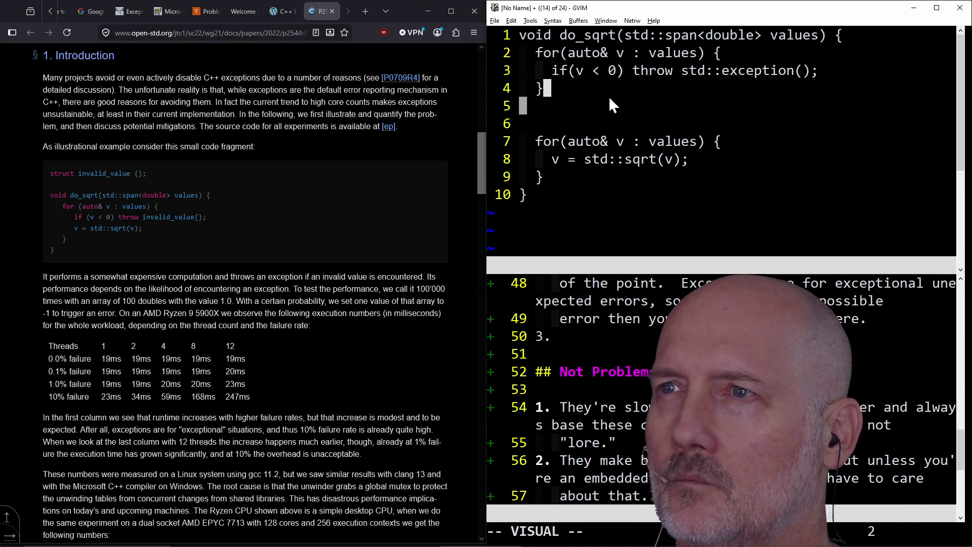
key(Escape)
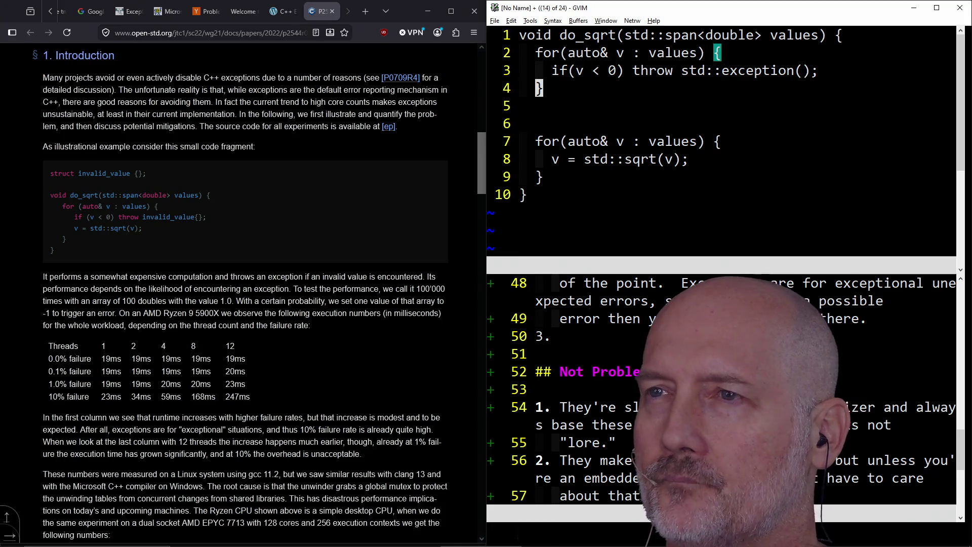
key(j)
key(d)
key(d)
key(k)
text(kjk:)
key(Escape)
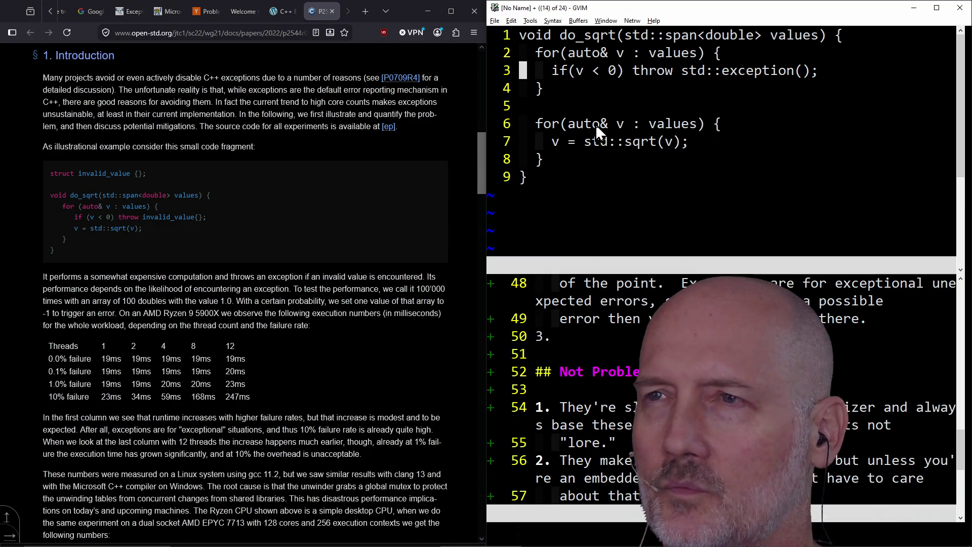
- Insert three blank lines above do_sqrt
key(g)
key(g)
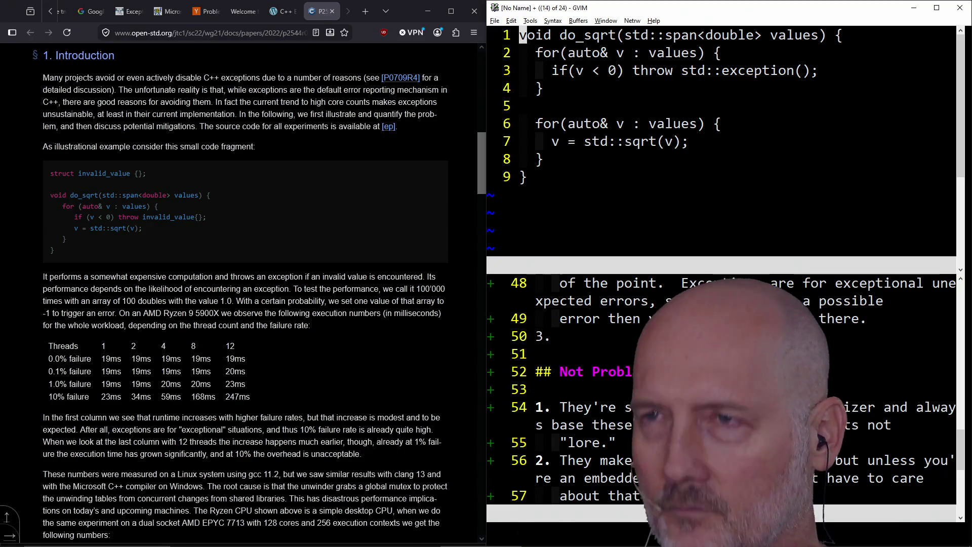
key(O)
key(Return)
key(Return)
key(Escape)
key(k)
key(k)
key(i)
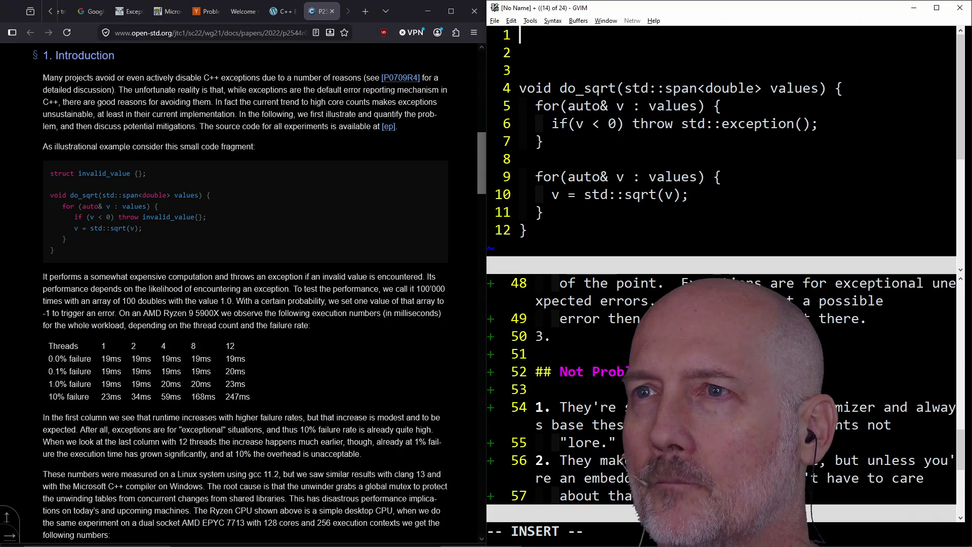
- Start a void pre_no_zero line and copy do_sqrt's values parameter declaration
text(void pre)
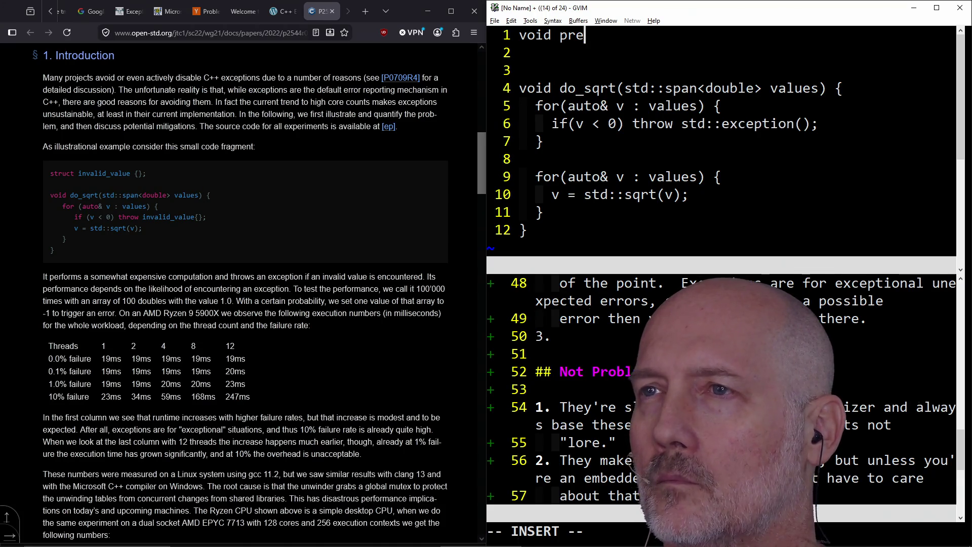
text(zero)
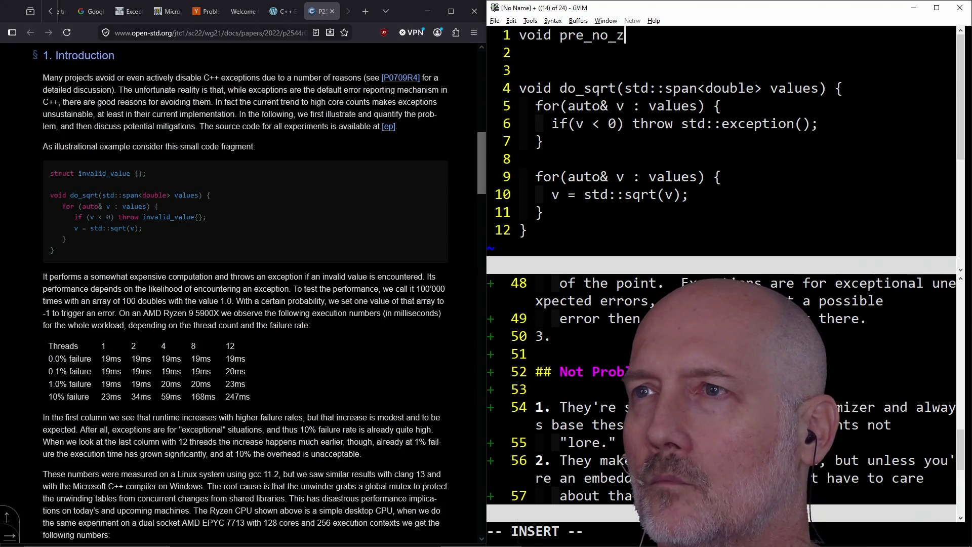
key(Escape)
key(j)
key(j)
key(j)
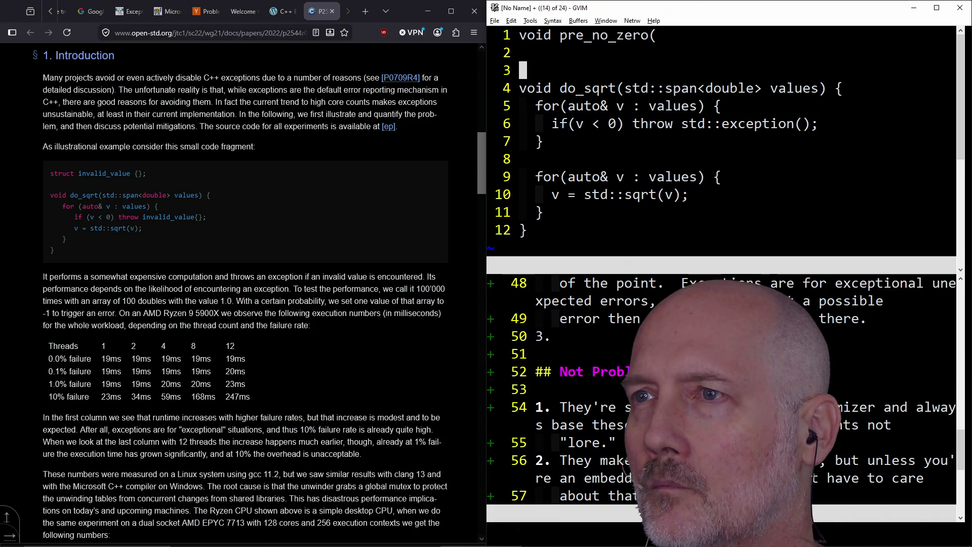
key(h)
key(h)
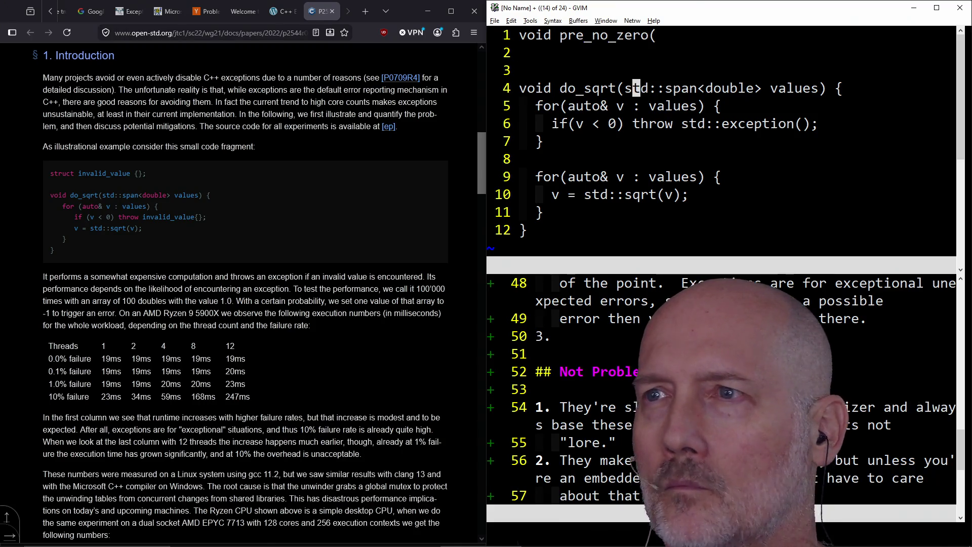
key(h)
key(v)
key(l)
key(l)
key(l)
key(l)
key(l)
key(l)
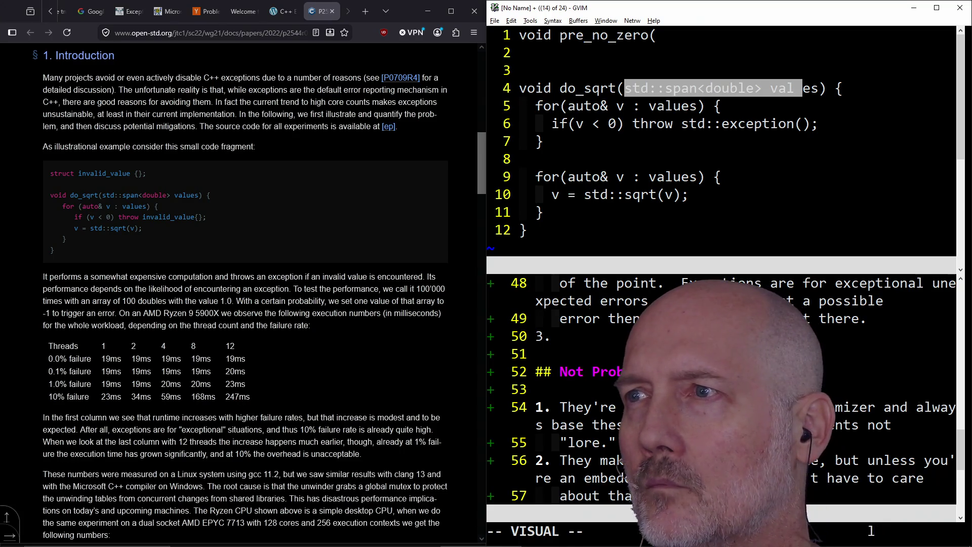
key(y)
key(k)
key(k)
key(k)
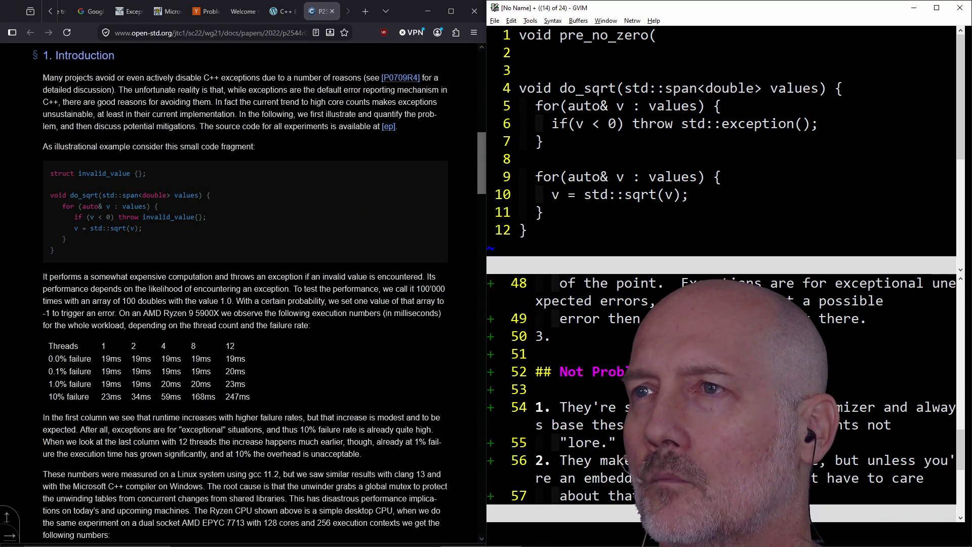
- Give pre_no_zero the std::span<double>& values parameter and an empty body
text(pa))
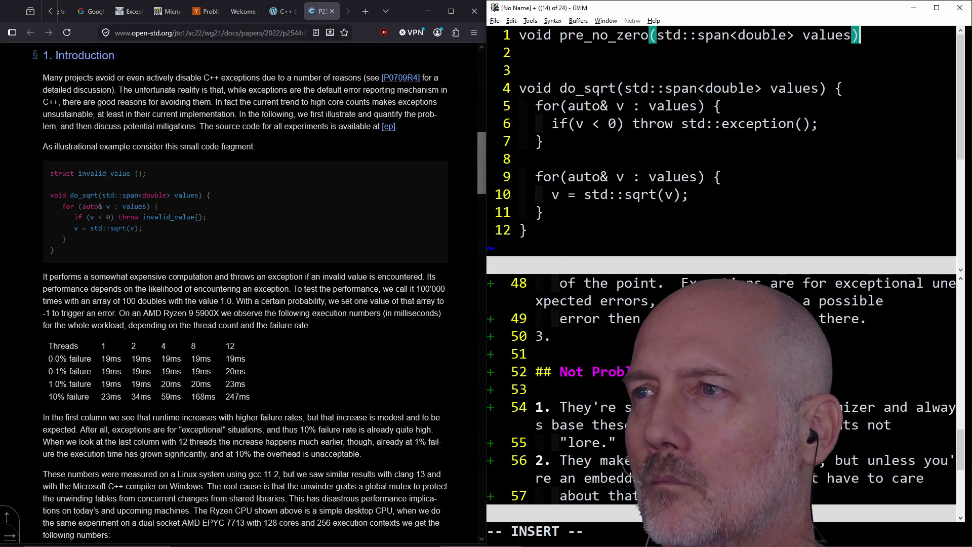
key(Left)
key(Left)
key(Left)
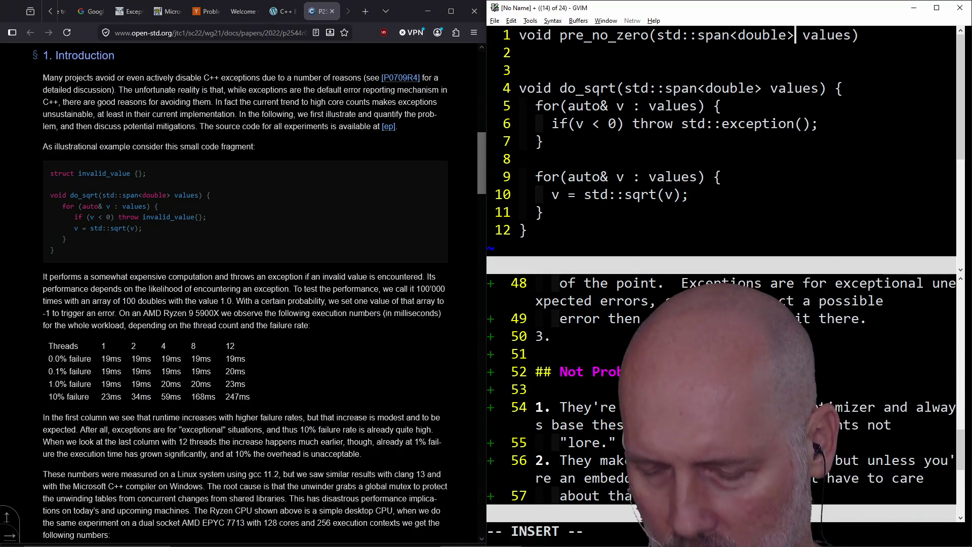
text(&)
key(End)
text({)
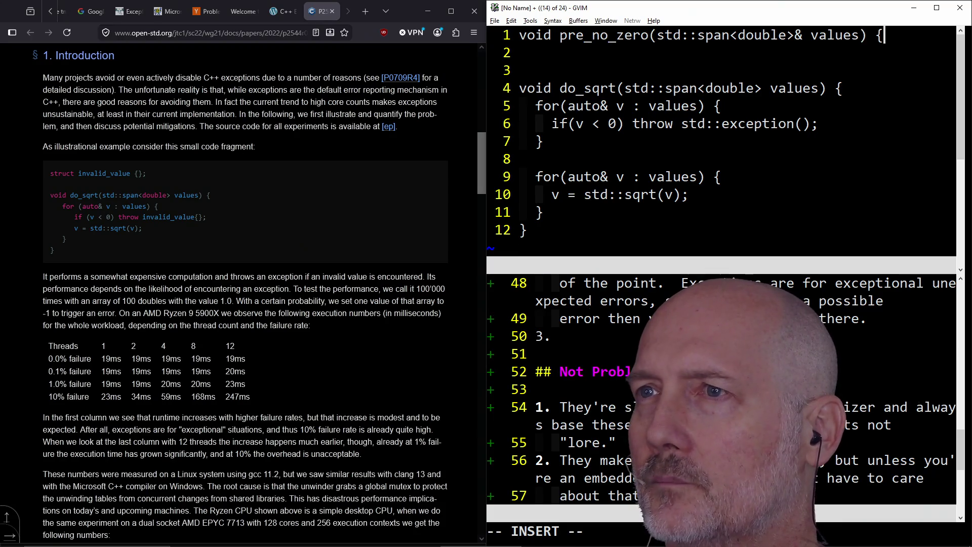
key(Return)
key(Return)
text(})
key(Up)
key(Escape)
- Add const before pre_no_zero's parameter type
key(k)
key(l)
key(f)
key(r)
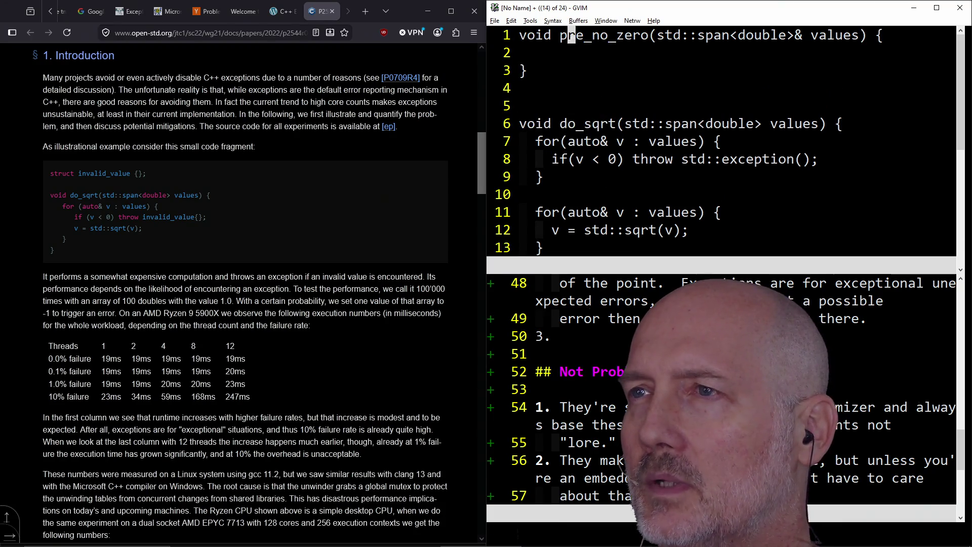
key(semicolon)
text(laconst)
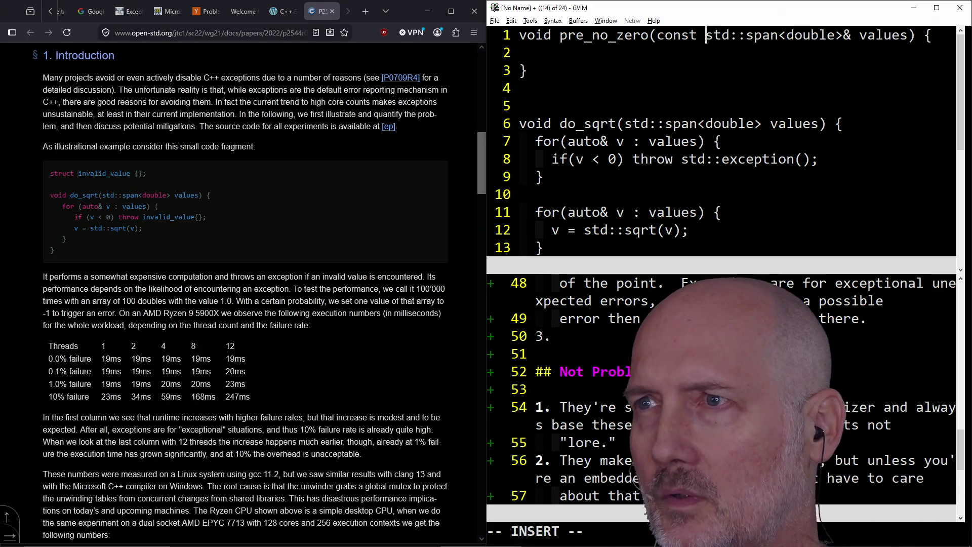
key(Escape)
- Move the negative-value checking loop out of do_sqrt into pre_no_zero
key(j)
key(j)
key(j)
key(V)
key(j)
key(j)
key(j)
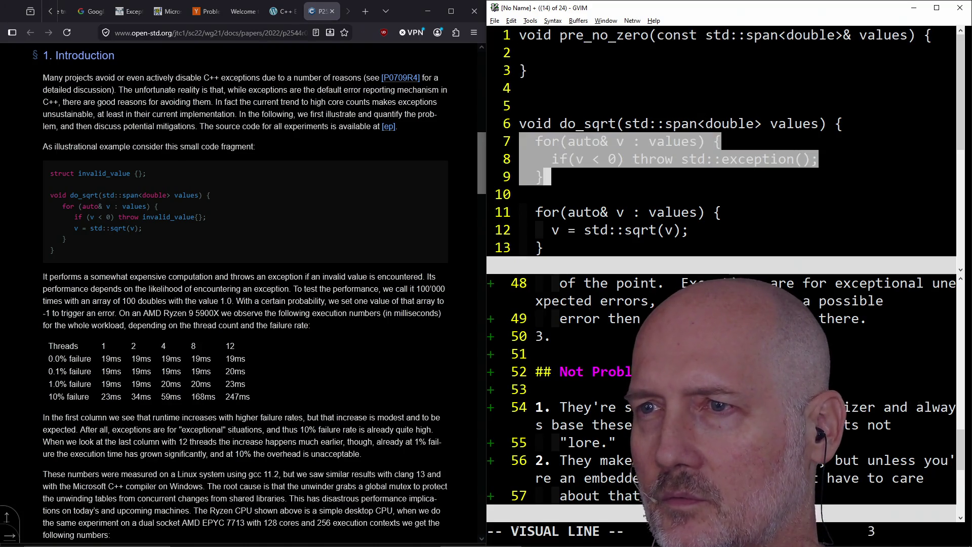
key(d)
key(k)
key(k)
key(k)
key(p)
key(j)
key(j)
key(j)
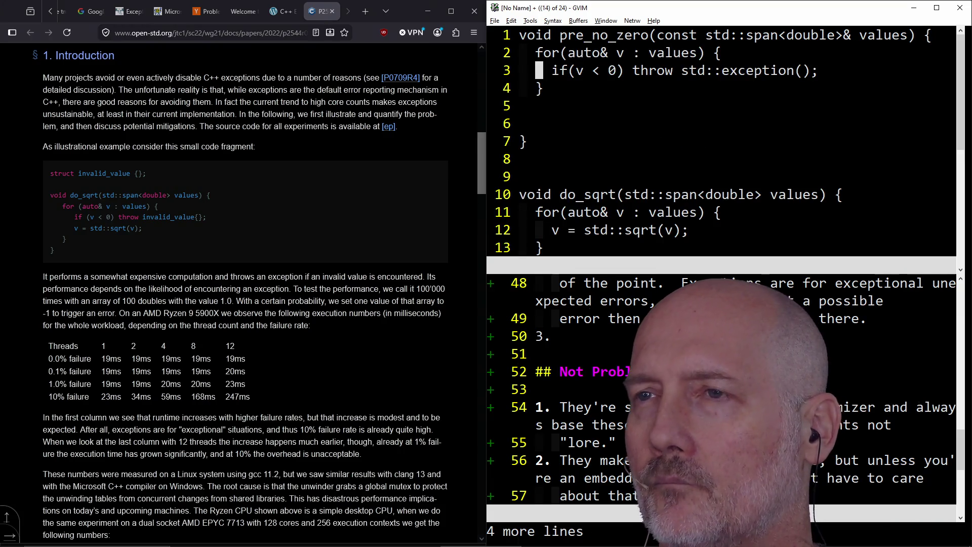
key(d)
key(d)
key(d)
key(d)
- Call pre_no_zero(values) at the top of do_sqrt and try saving with :w
key(j)
key(j)
key(j)
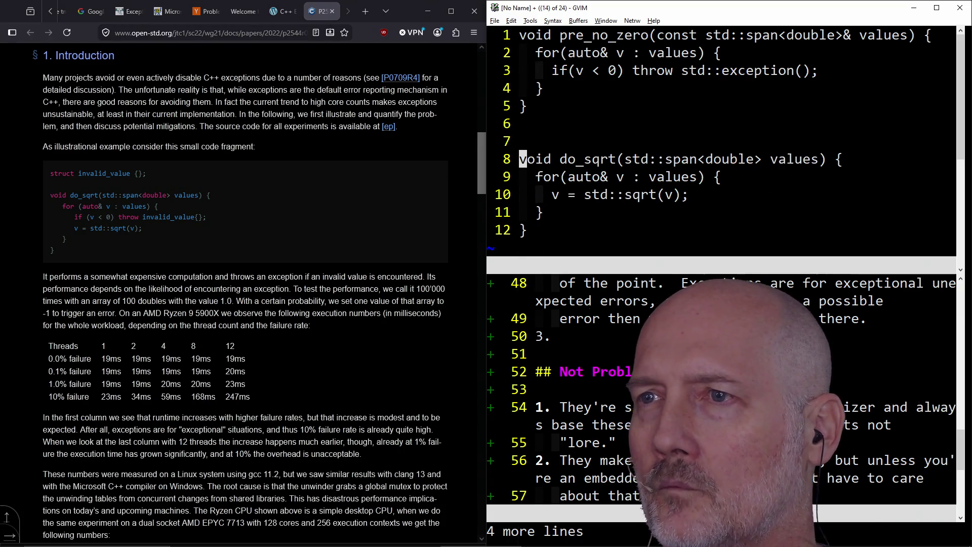
text(o)
text(e_no_zero)
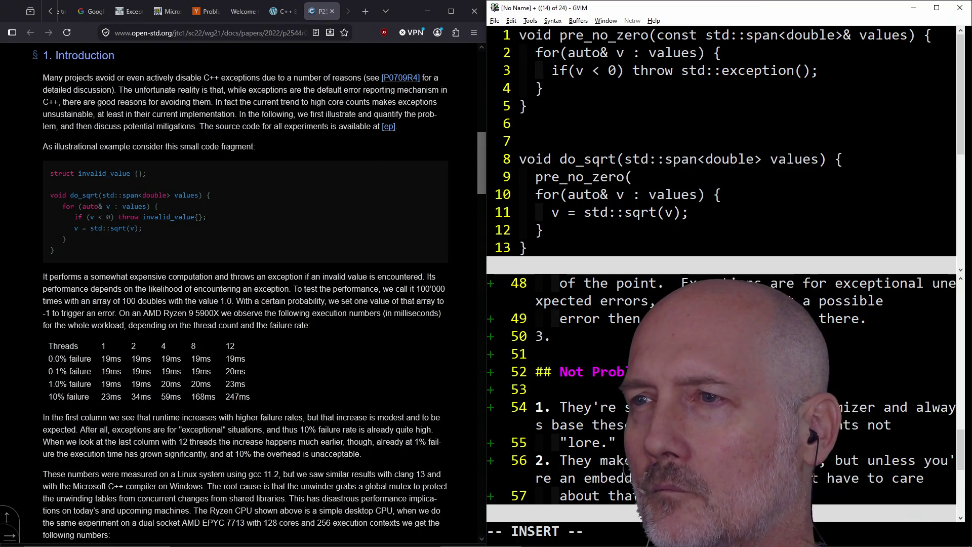
text(alues)
key(Return)
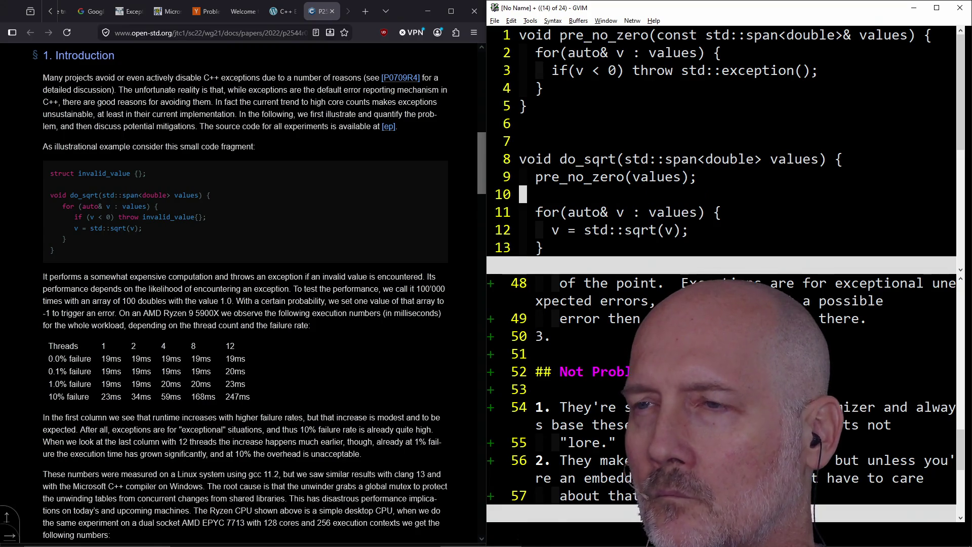
key(Escape)
text(:w)
key(Return)
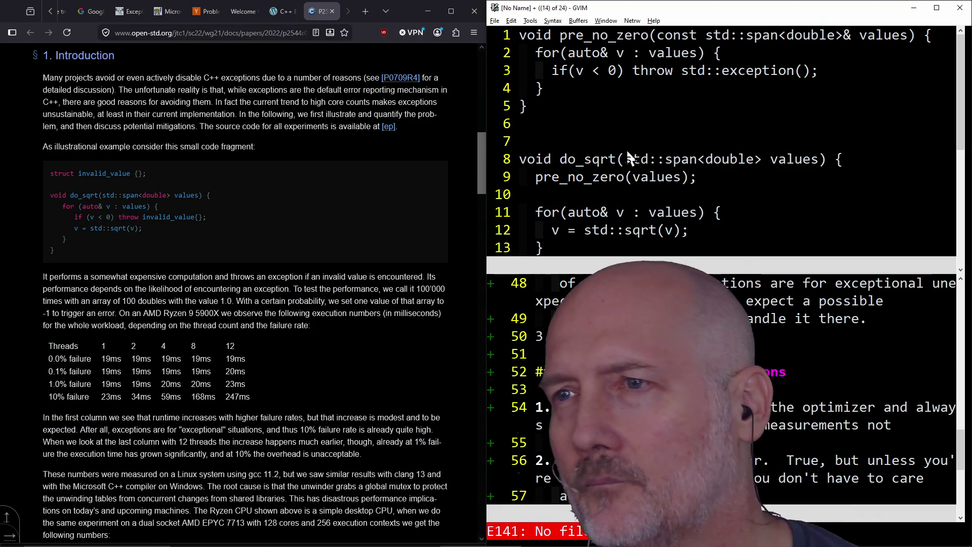
mouse_move(541, 177)
mouse_down()
mouse_move(704, 161)
mouse_move(697, 180)
mouse_up()
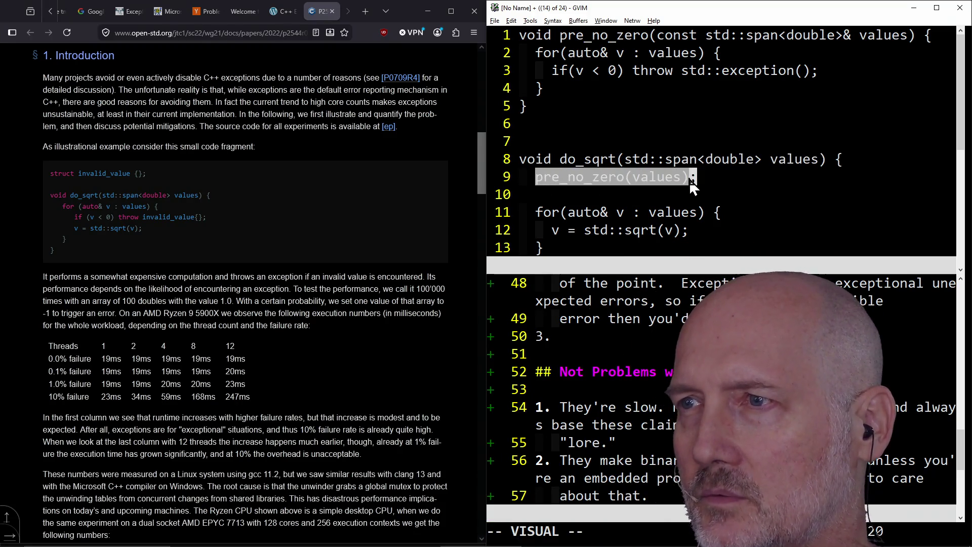
- Review do_sqrt's values parameter and the throw statement in pre_no_zero
click(620, 178)
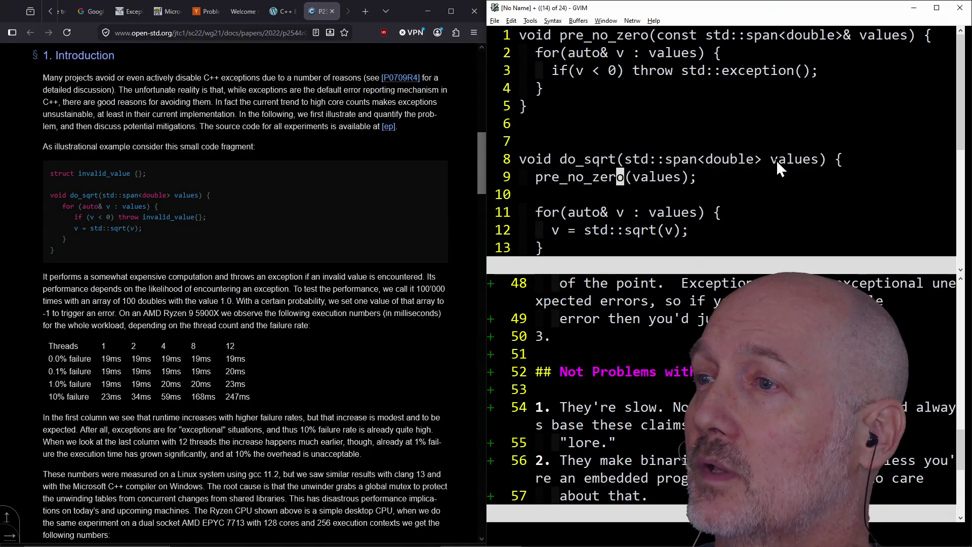
drag(774, 160, 813, 167)
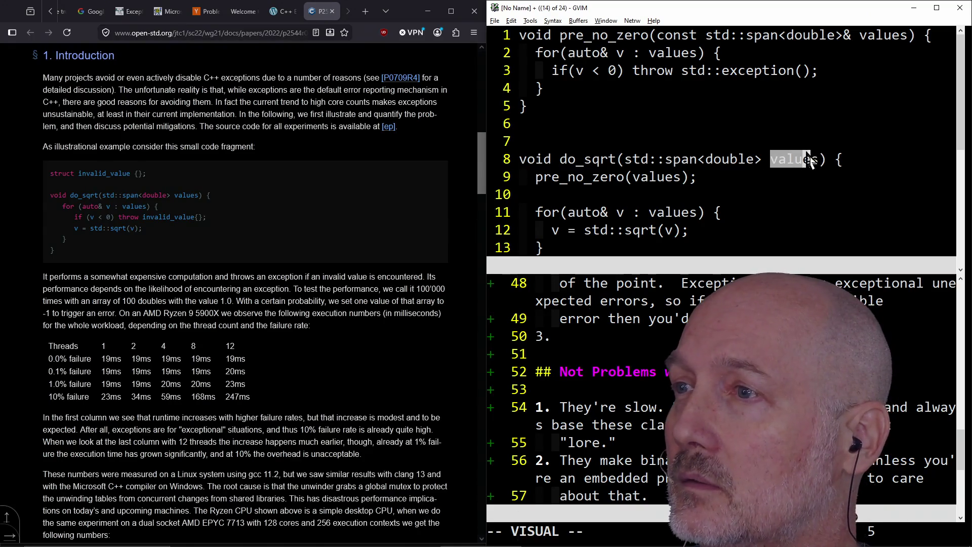
click(767, 164)
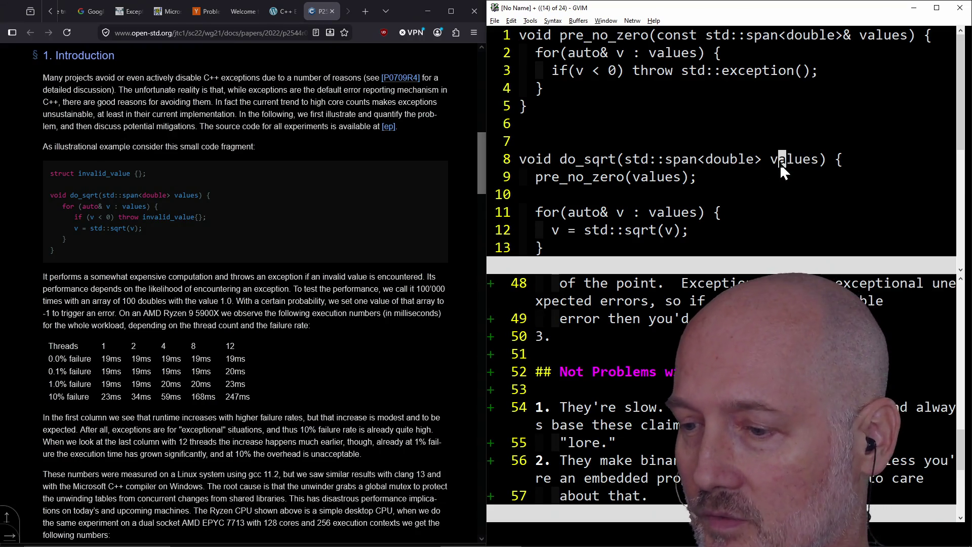
click(774, 163)
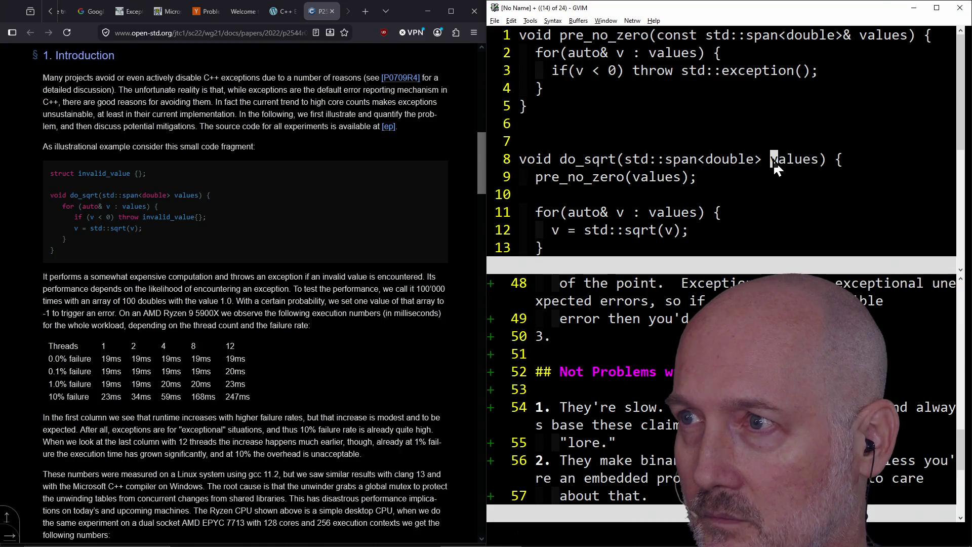
scroll(712, 159, down, 1)
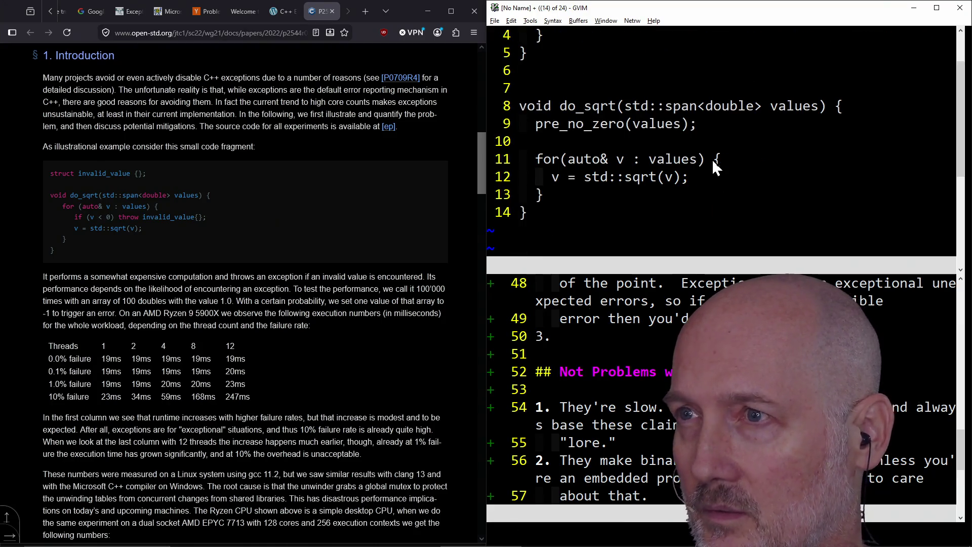
scroll(755, 152, up, 1)
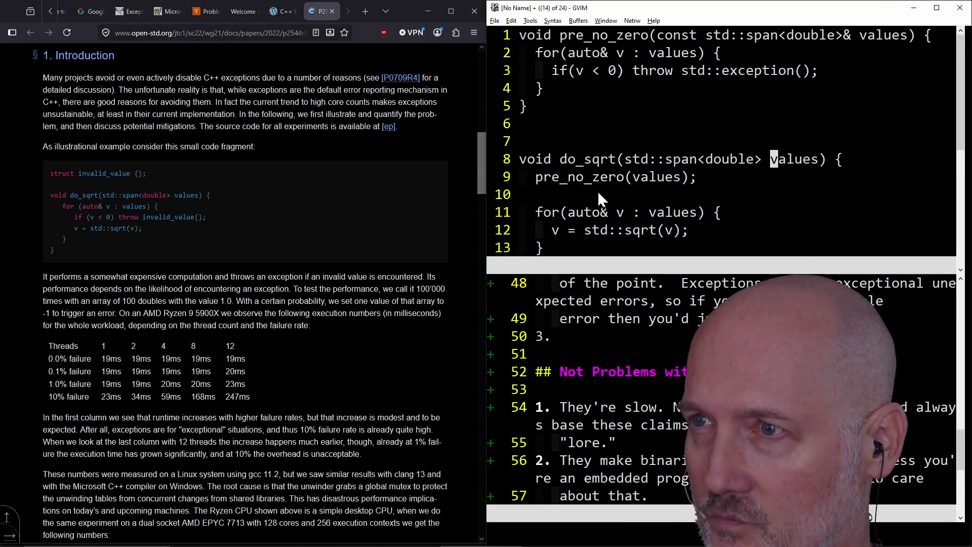
double_click(809, 161)
key(Escape)
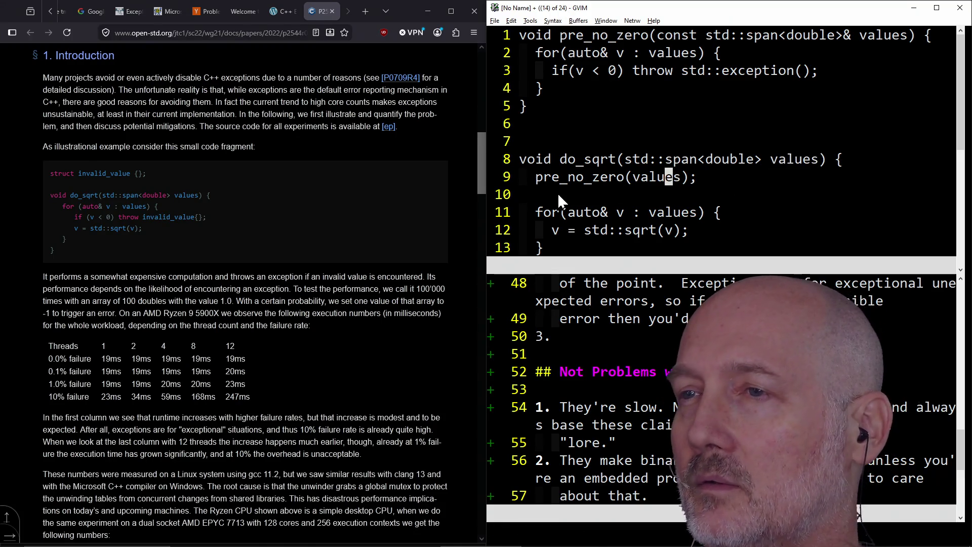
click(623, 105)
click(622, 71)
key(w)
key(v)
key(e)
key(e)
key(e)
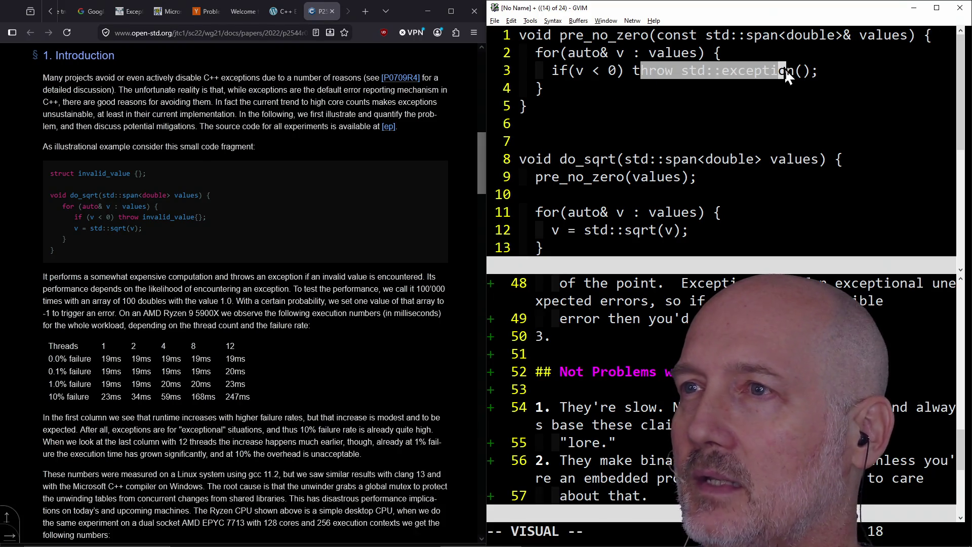
click(620, 53)
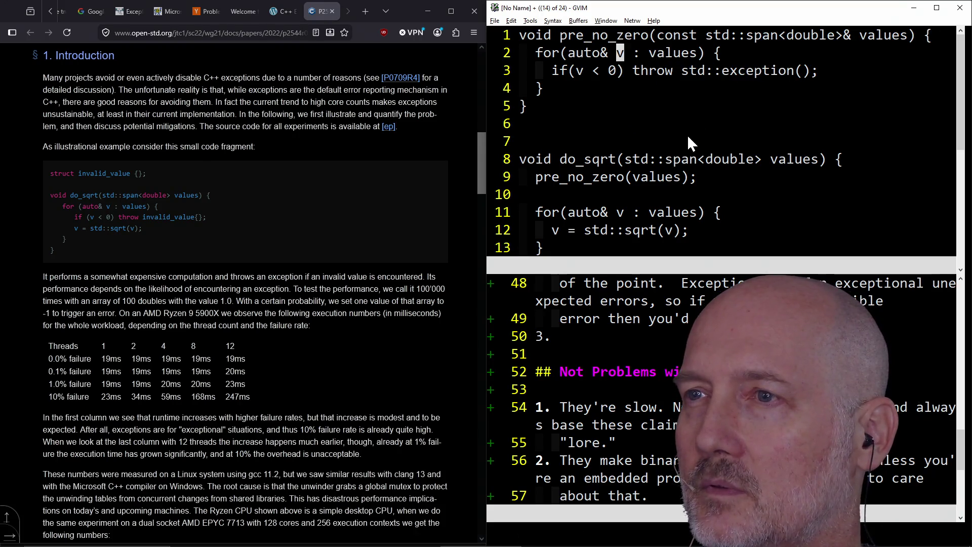
click(630, 181)
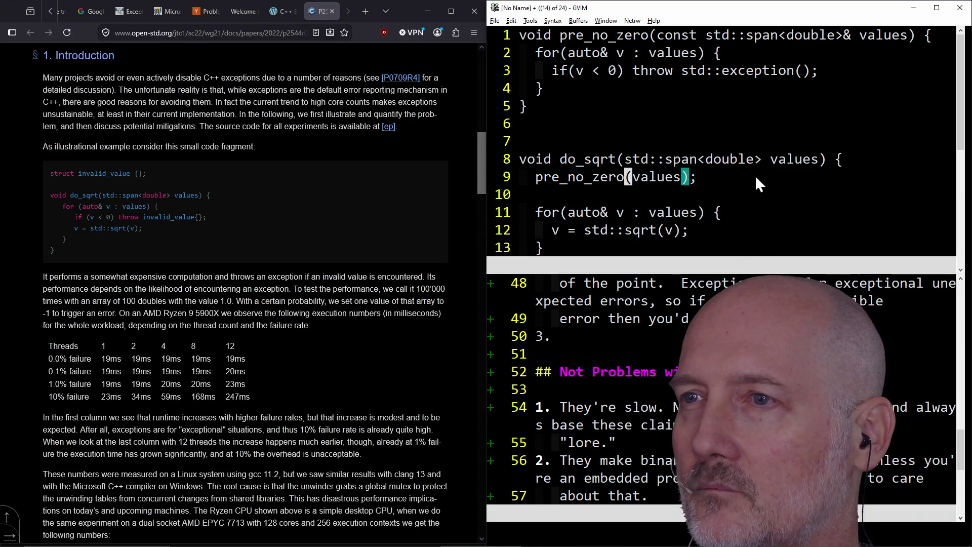
- Compare the pre_no_zero(values) call with the paper's example, then leave Visual mode
triple_click(126, 218)
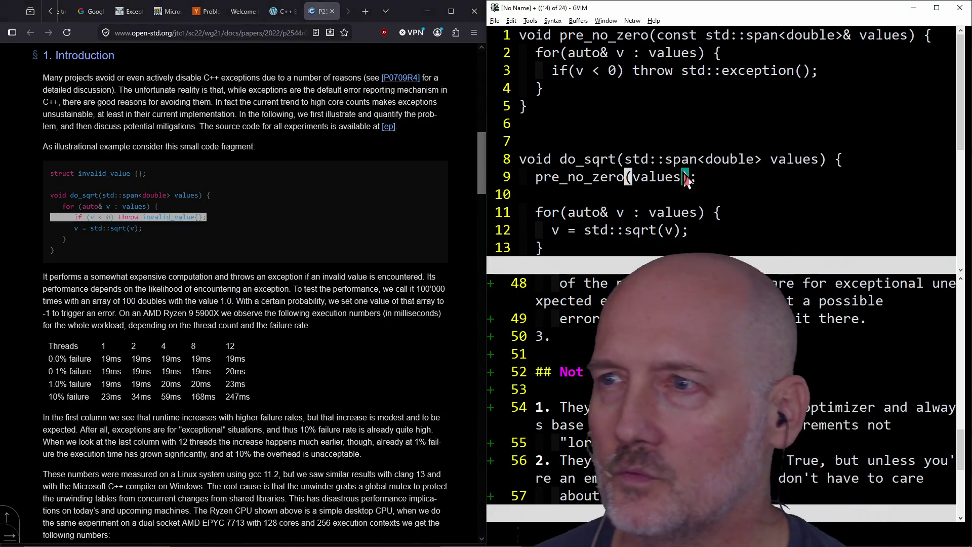
click(767, 160)
drag(774, 160, 814, 162)
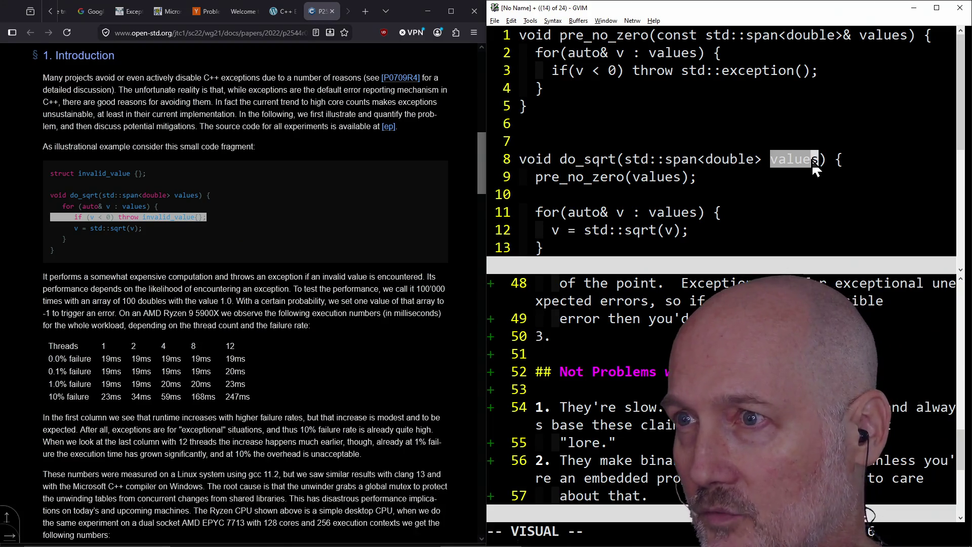
key(Escape)
key(k)
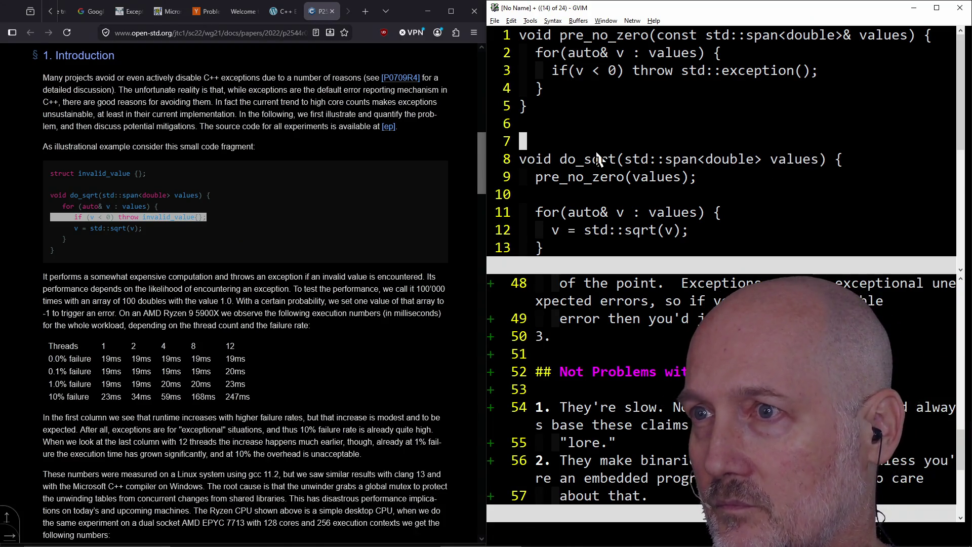
click(597, 160)
click(603, 184)
drag(537, 178, 687, 175)
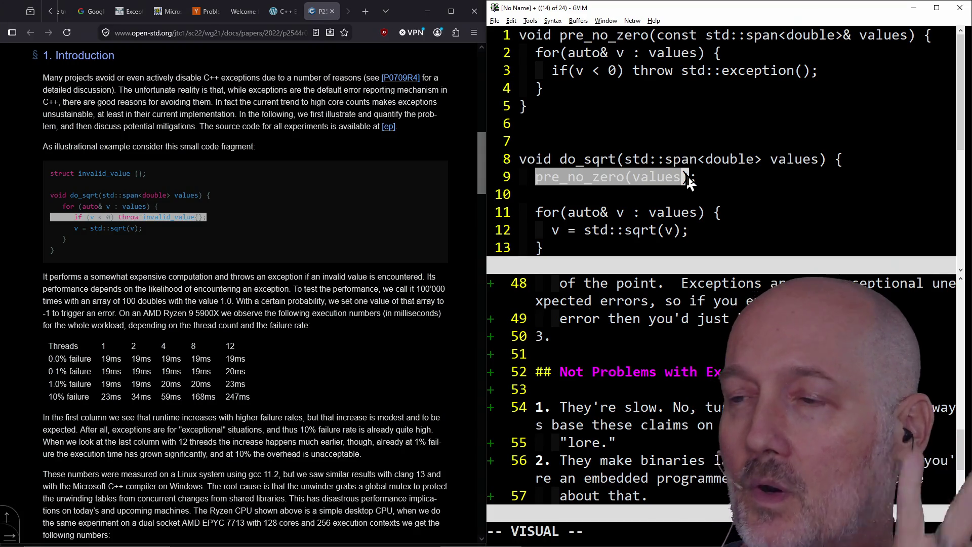
key(Escape)
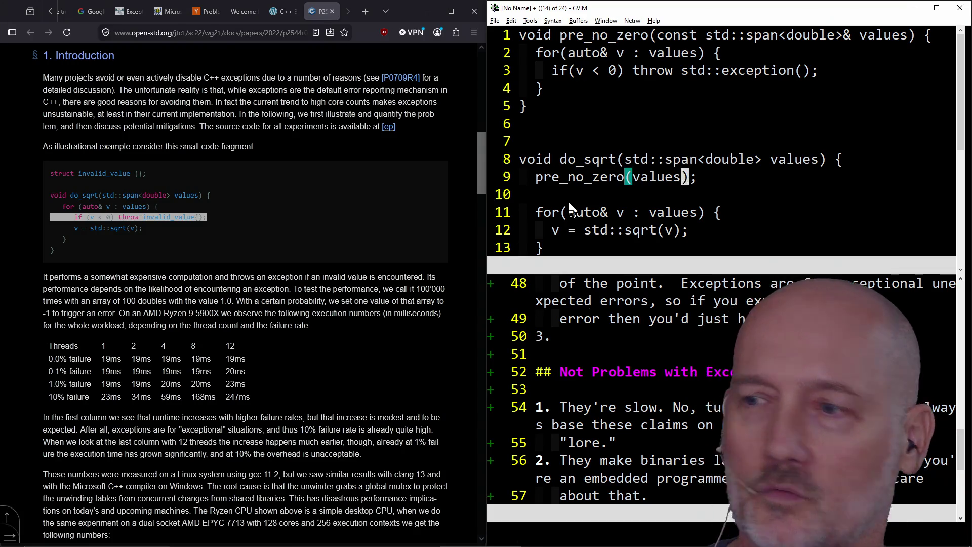
click(461, 218)
mouse_move(559, 177)
mouse_down()
mouse_move(625, 166)
mouse_move(633, 177)
mouse_move(661, 177)
mouse_up()
mouse_move(558, 189)
mouse_down()
mouse_move(654, 177)
mouse_move(615, 186)
mouse_up()
key(Escape)
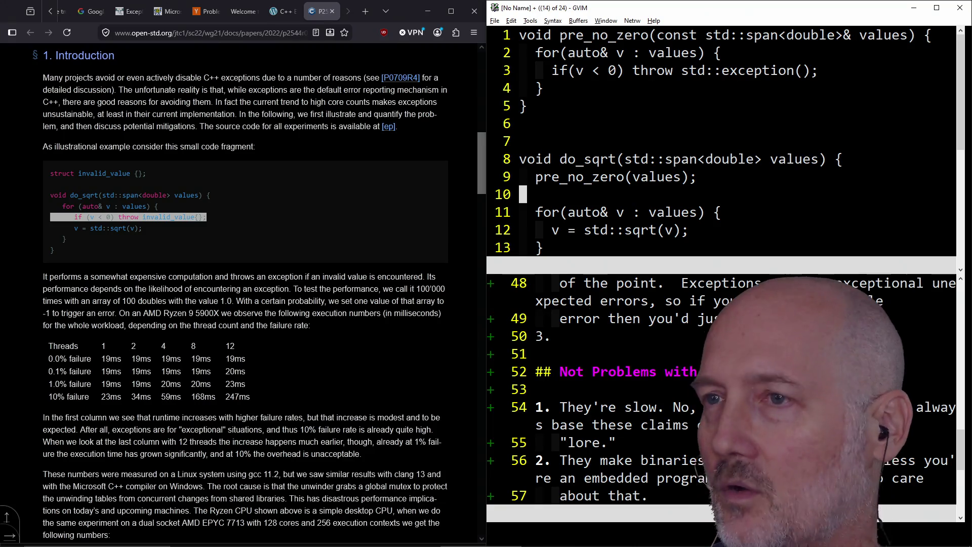
key(k)
key(k)
key(k)
text(o#)
text(ifdef)
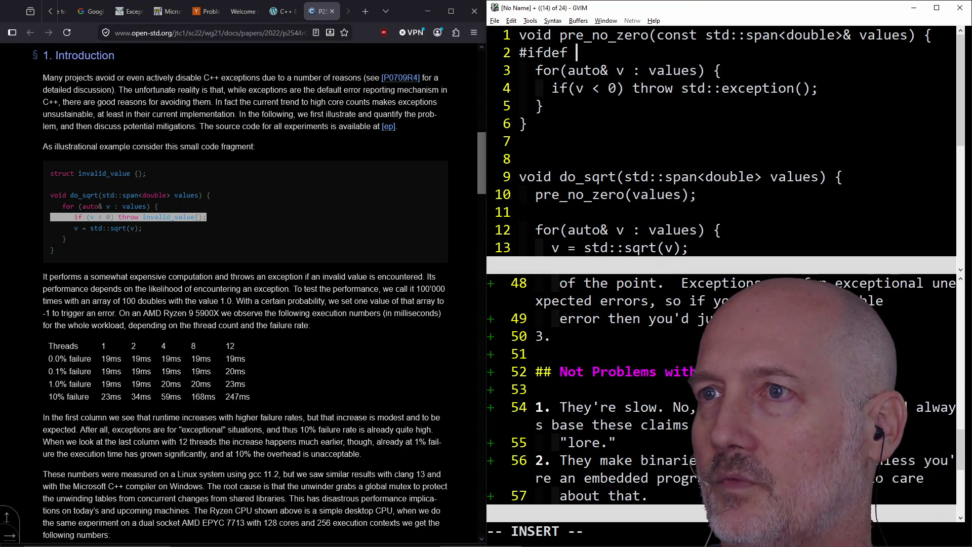
text( DEBUG)
key(Escape)
key(d)
key(d)
text(:wa)
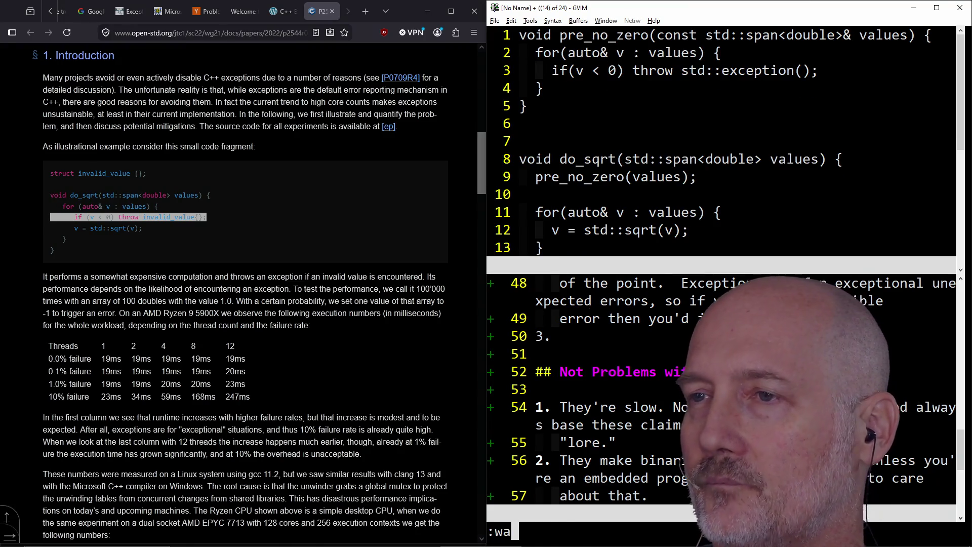
key(Return)
click(618, 201)
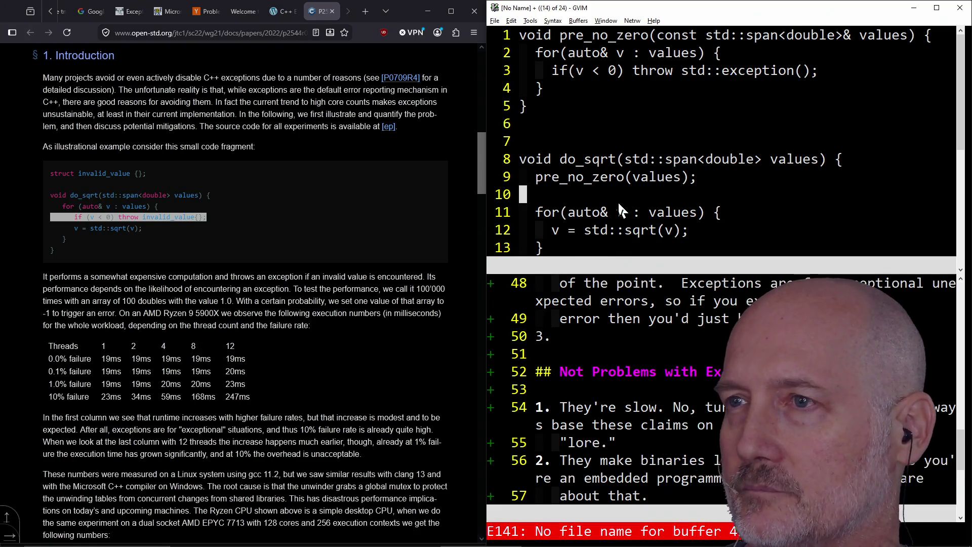
drag(545, 177, 733, 183)
key(Escape)
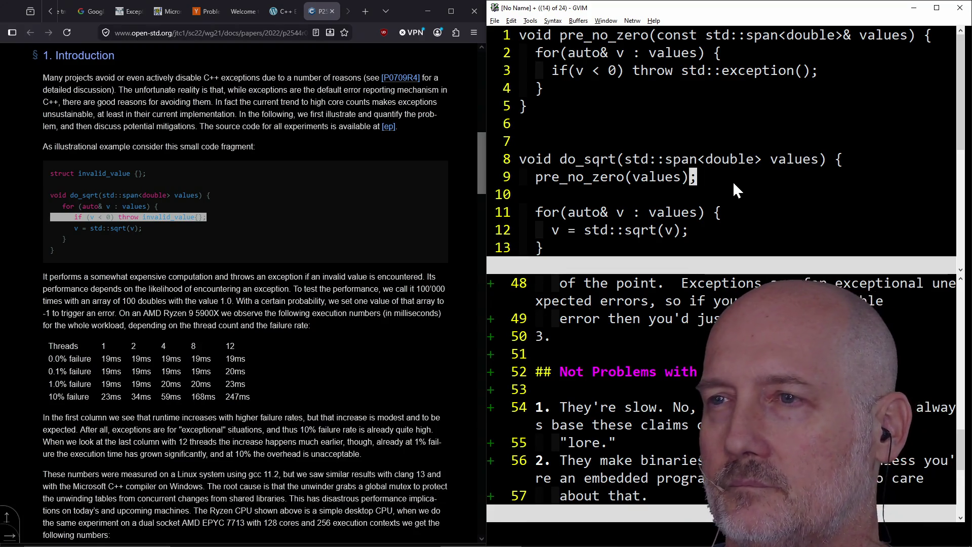
click(163, 235)
click(168, 210)
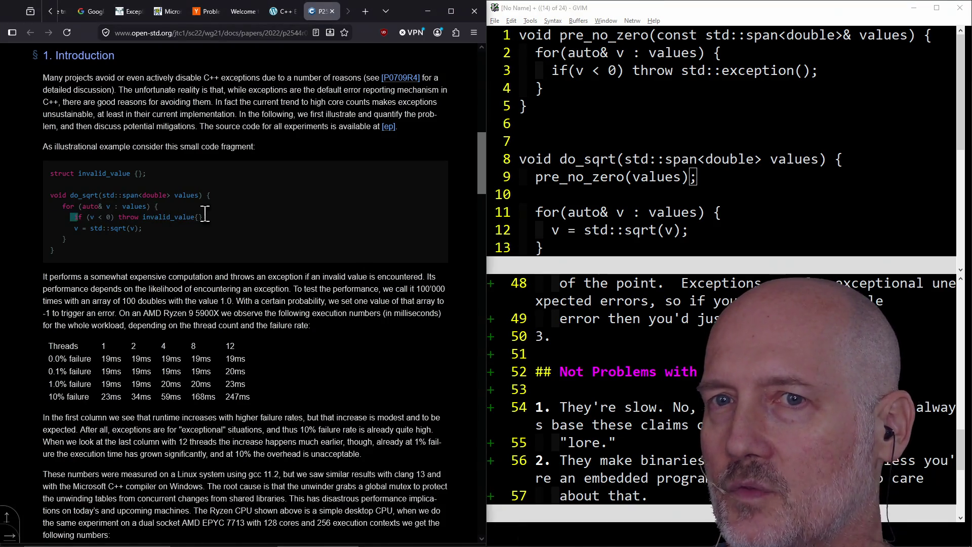
triple_click(157, 218)
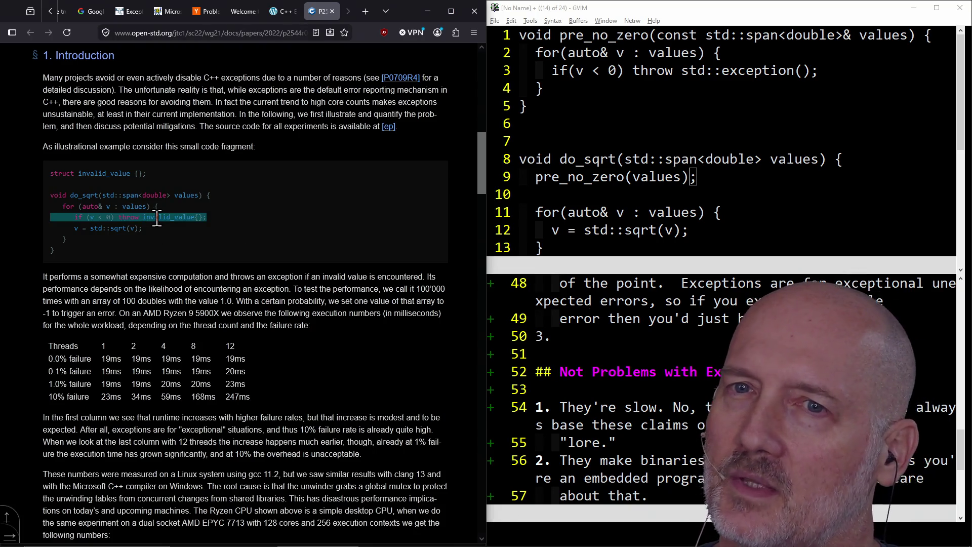
click(158, 218)
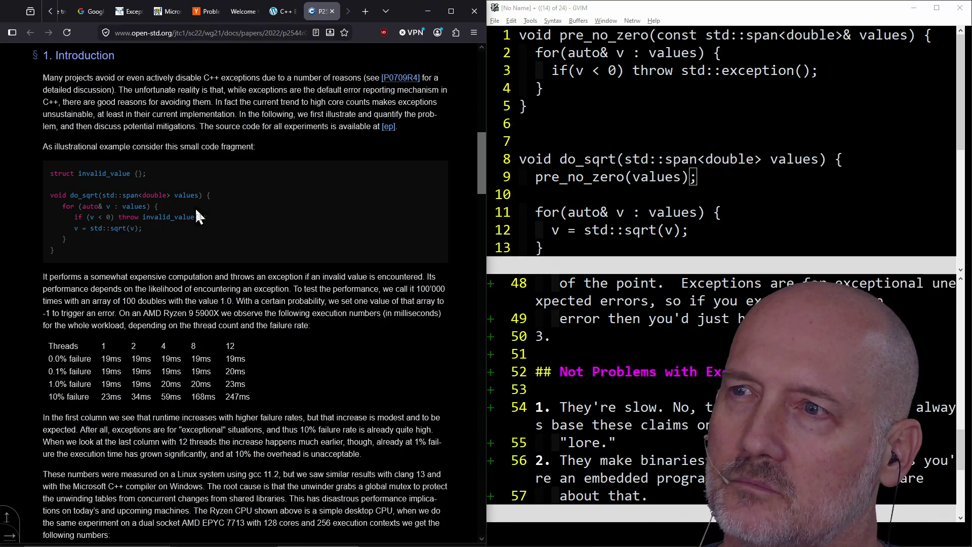
click(629, 160)
drag(637, 162, 779, 162)
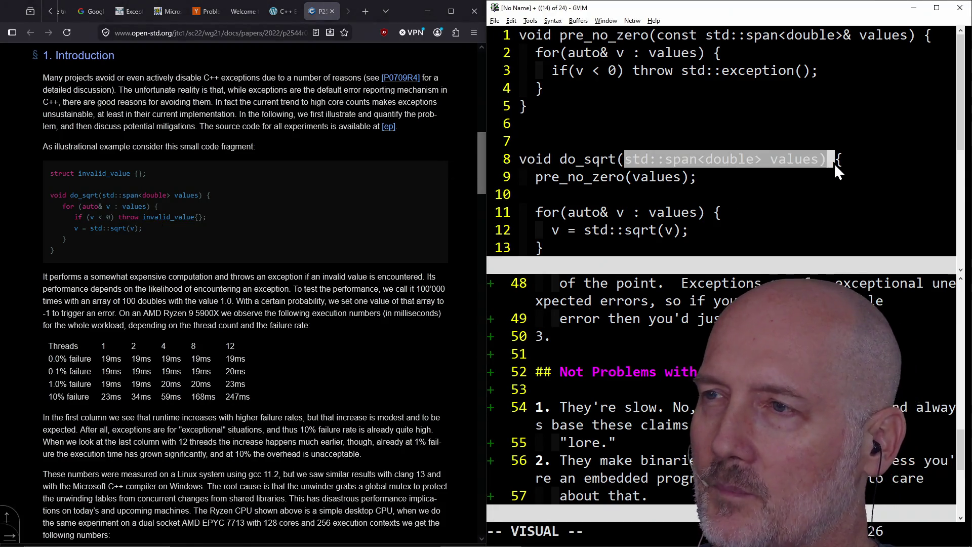
click(811, 163)
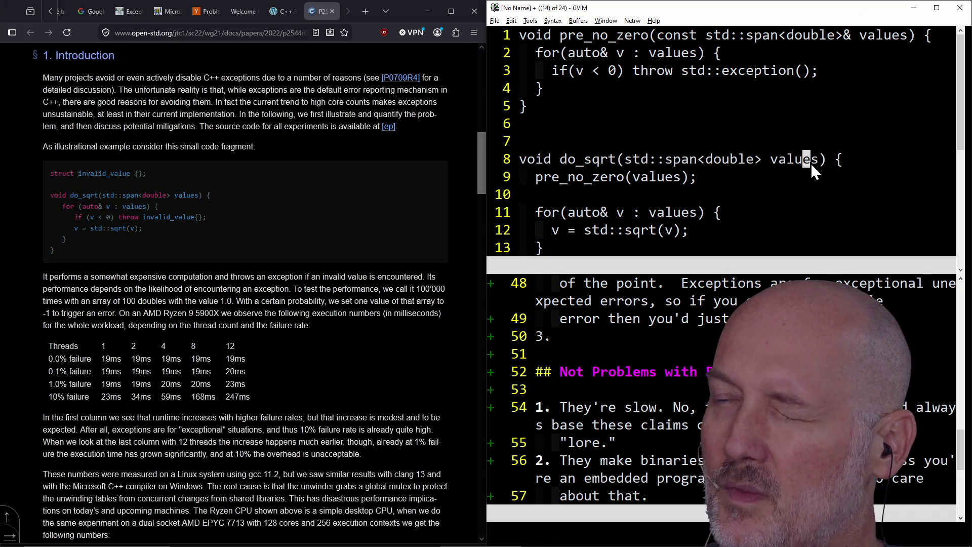
click(790, 177)
key(j)
key(j)
key(j)
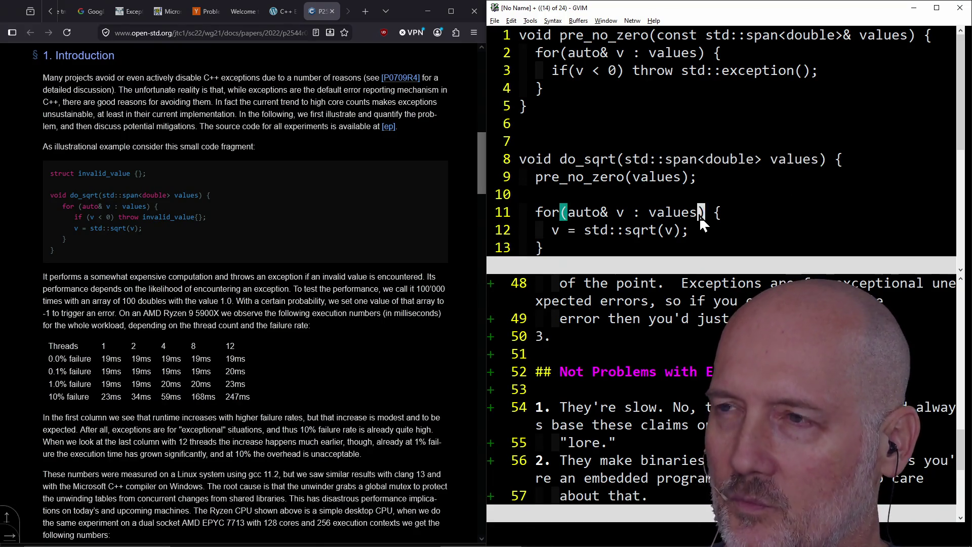
scroll(615, 181, down, 1)
click(555, 195)
click(782, 91)
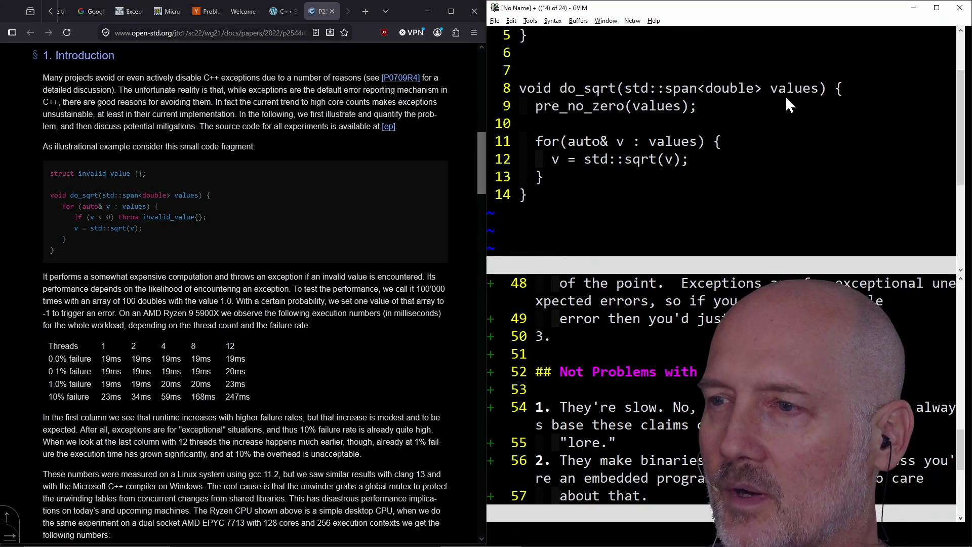
double_click(787, 99)
key(Escape)
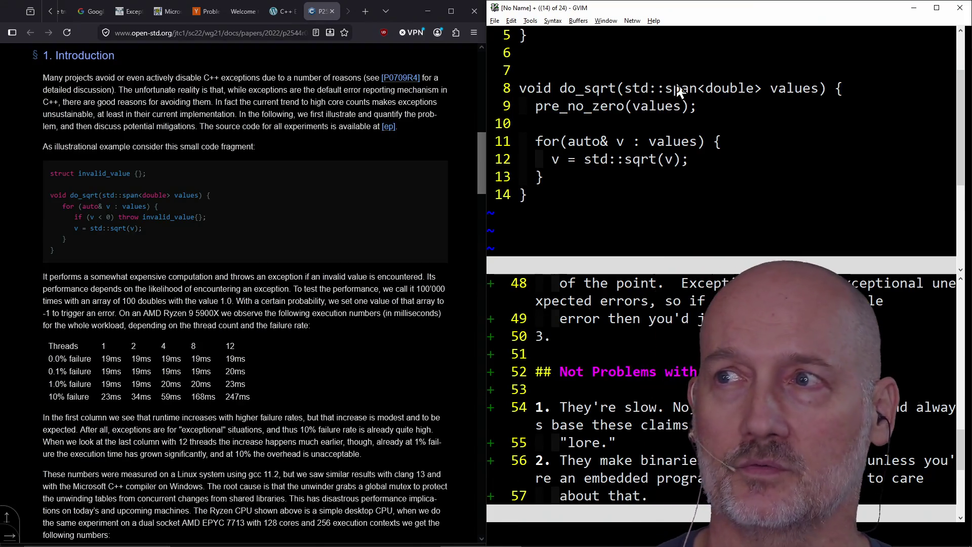
text(:bd!)
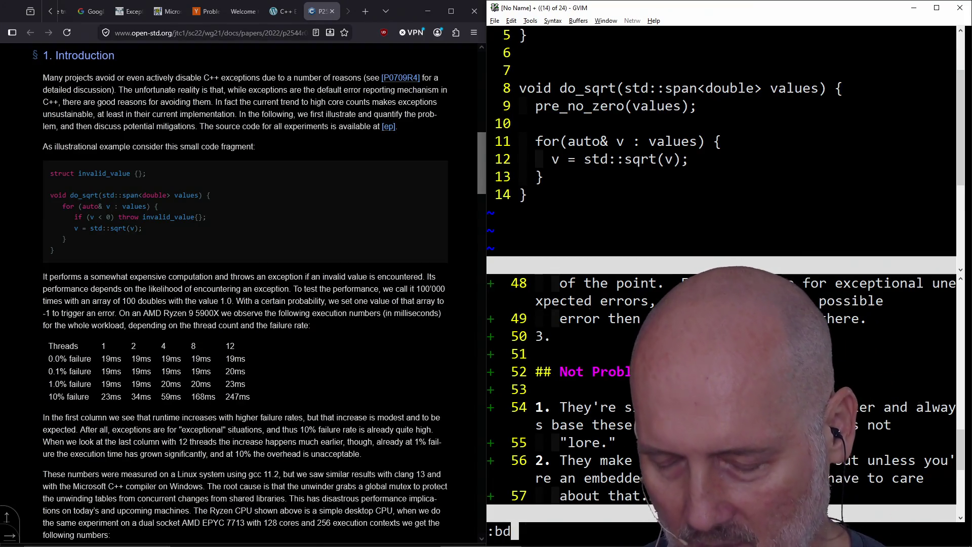
- Discard the unsaved scratch buffer with :bd! and reread the paper beside the notes
key(Return)
click(282, 242)
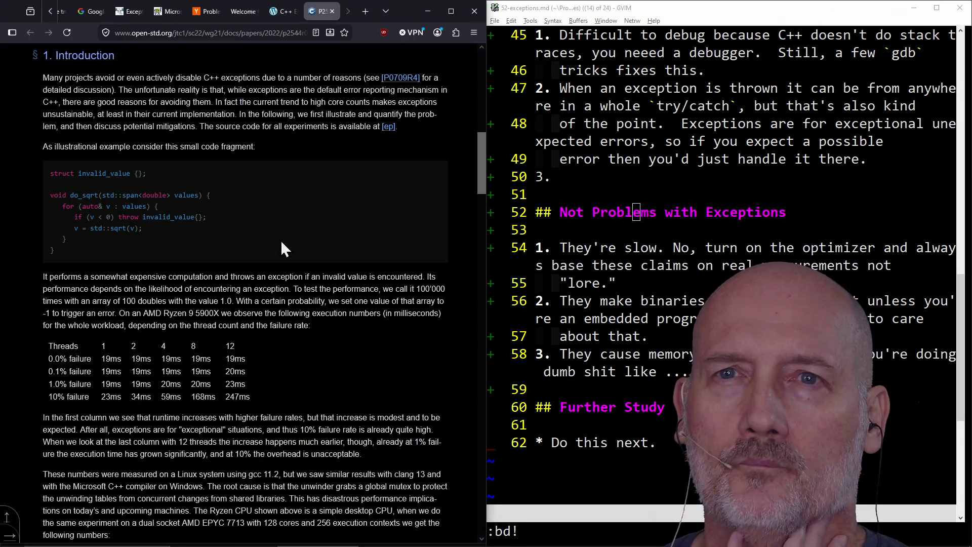
scroll(296, 263, down, 3)
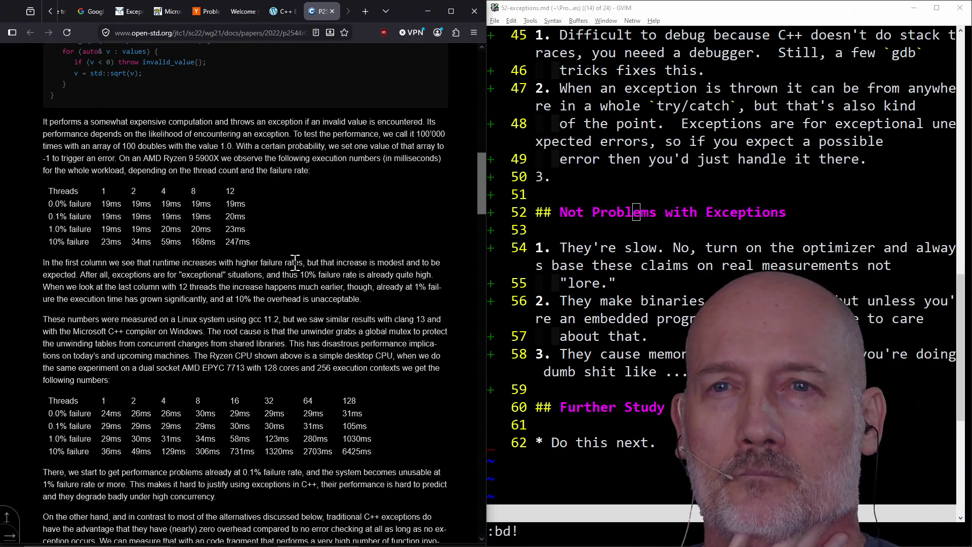
scroll(178, 299, down, 2)
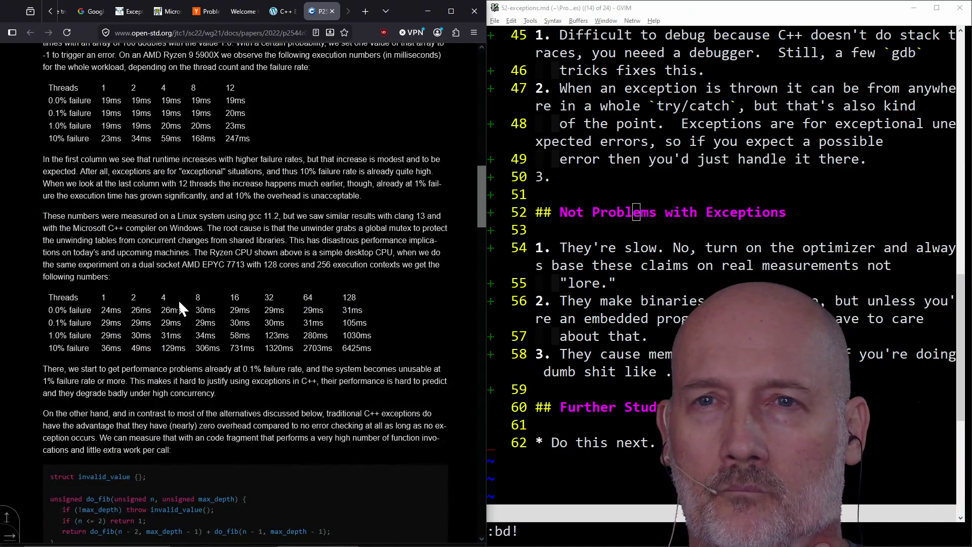
scroll(178, 299, up, 1)
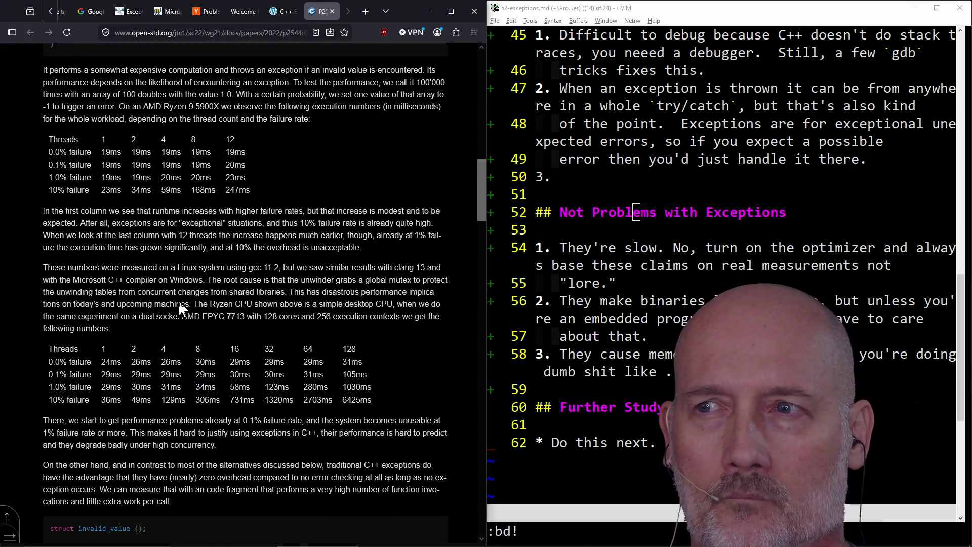
click(650, 158)
scroll(649, 158, down, 4)
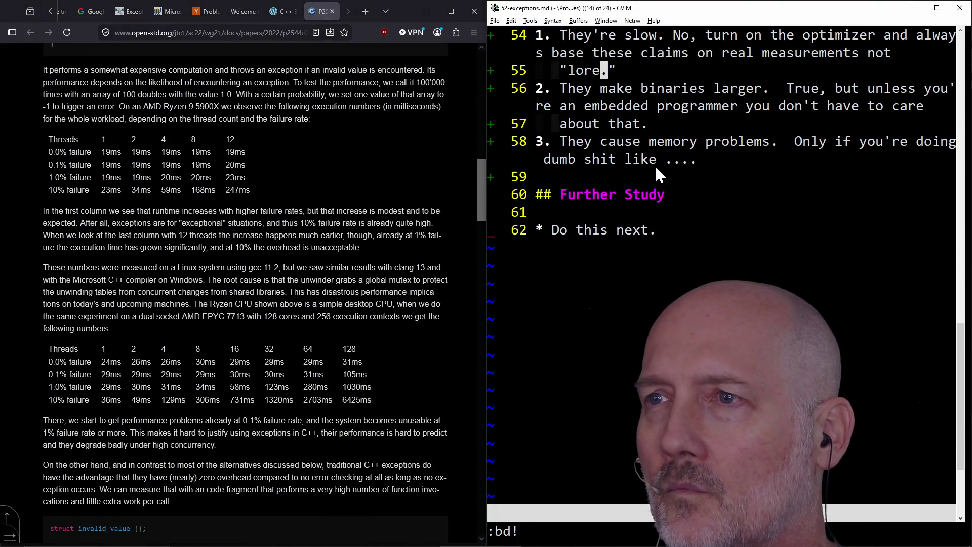
scroll(657, 167, up, 3)
- Delete the empty '3.' item and start a new item reading 'Talk about the'
click(633, 174)
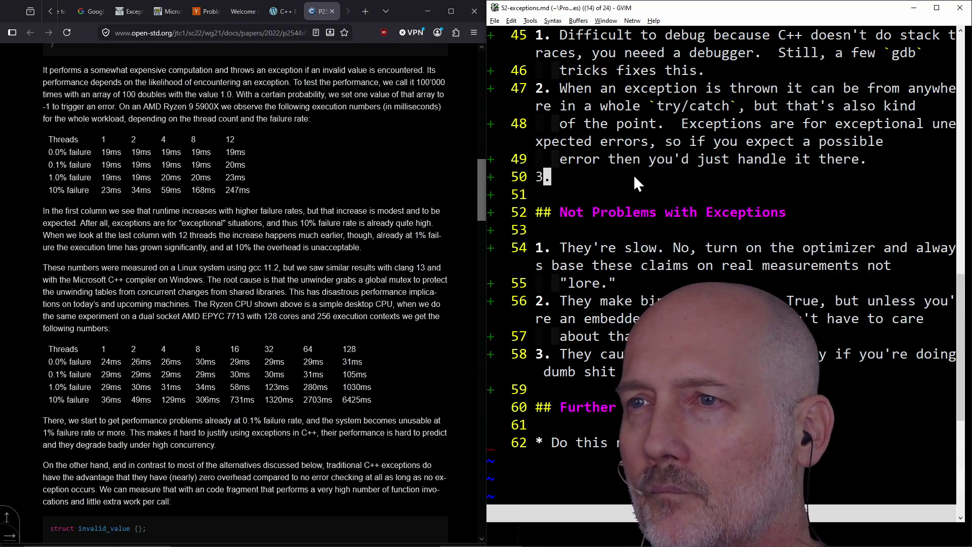
key(d)
key(d)
scroll(685, 187, down, 3)
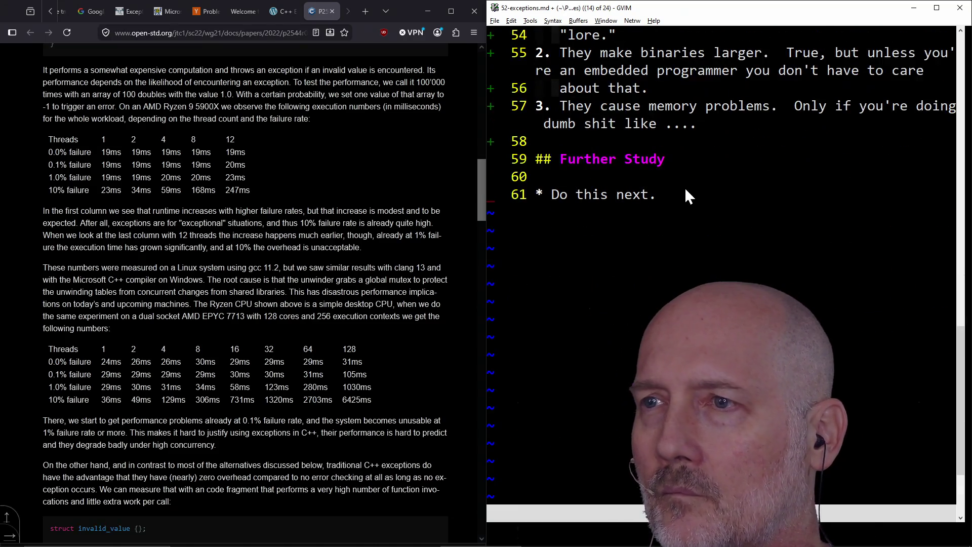
click(718, 136)
text(O)
text(Talk about the)
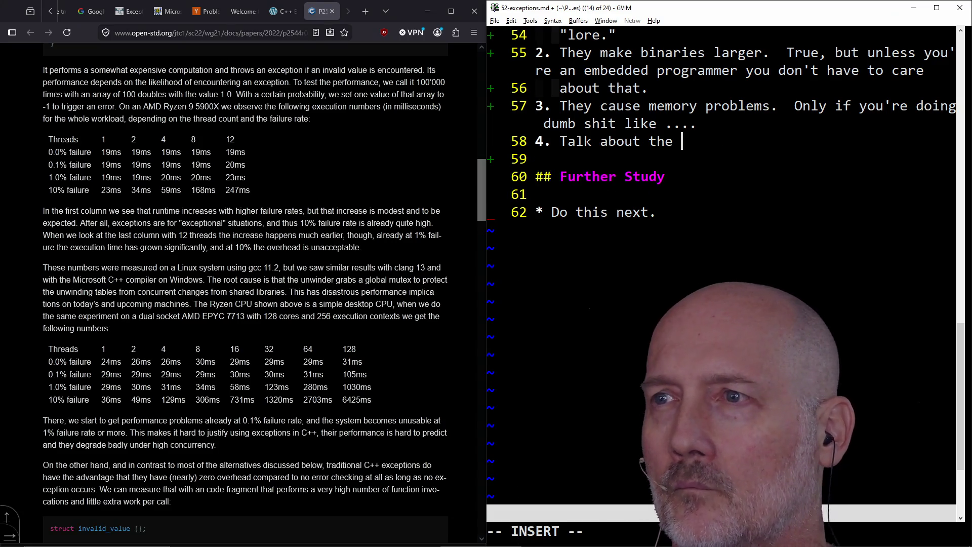
- Finish item 4 as 'Talk about this example:' and add an empty ```cpp code fence below it
key(BackSpace)
text(is example:)
key(Return)
key(Return)
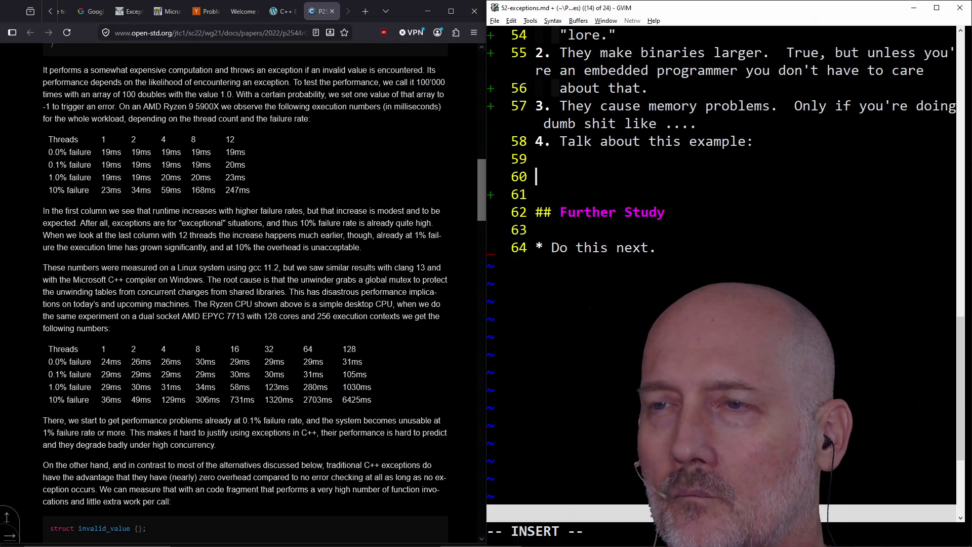
click(360, 185)
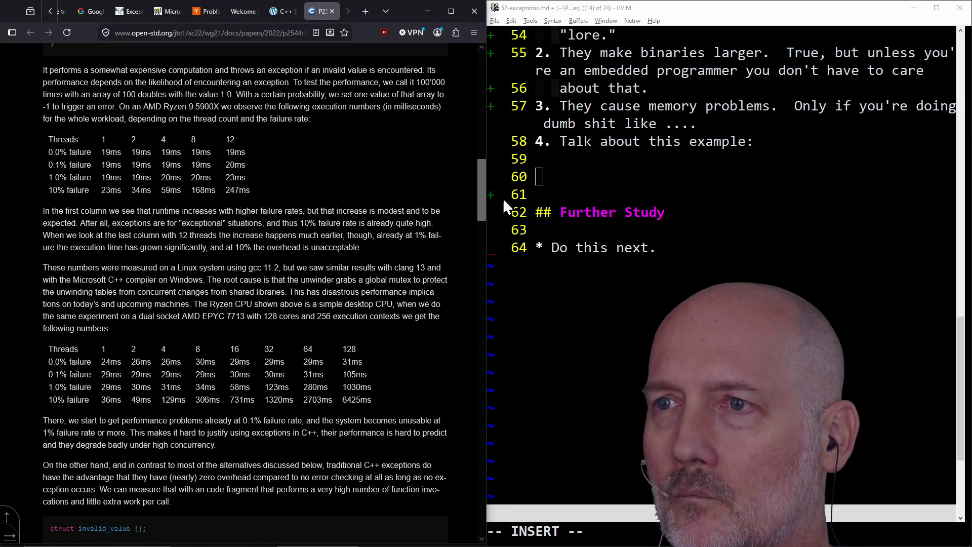
click(619, 169)
text(```cpp)
key(Return)
key(Return)
text(```)
key(Escape)
- Copy the paper's invalid_value/do_sqrt code into the cpp block and save the notes
click(300, 254)
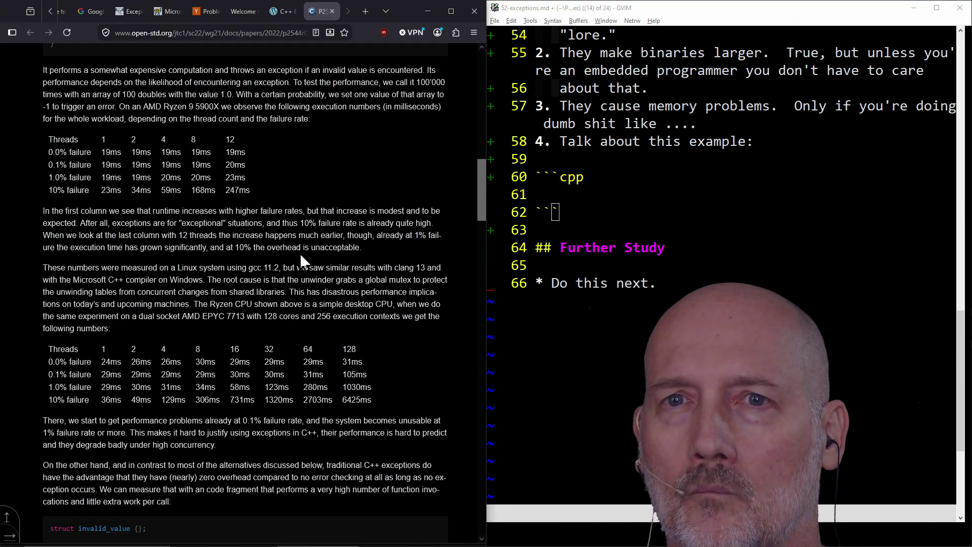
scroll(301, 256, up, 6)
mouse_move(69, 351)
mouse_down()
mouse_move(53, 272)
mouse_move(74, 356)
mouse_move(43, 318)
mouse_move(41, 273)
mouse_up()
key(ctrl+c)
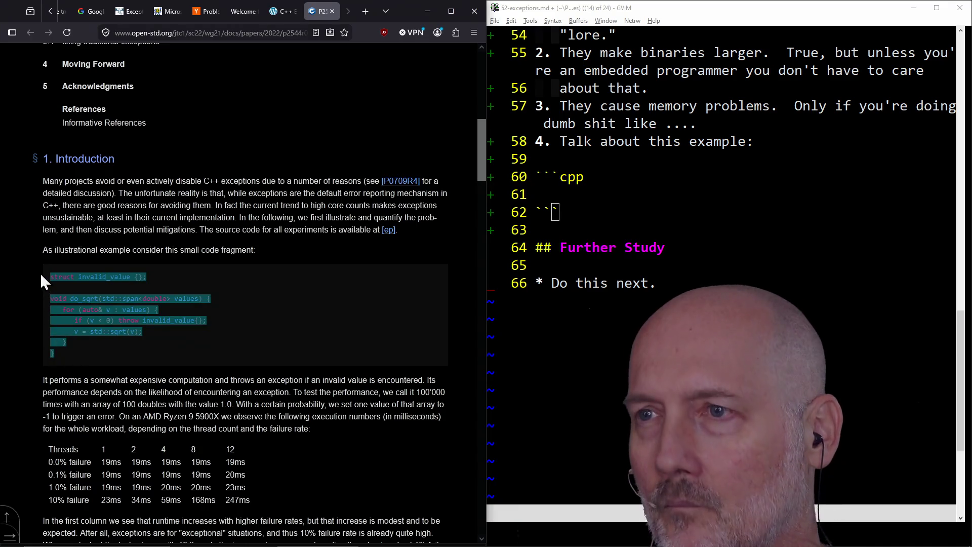
click(545, 195)
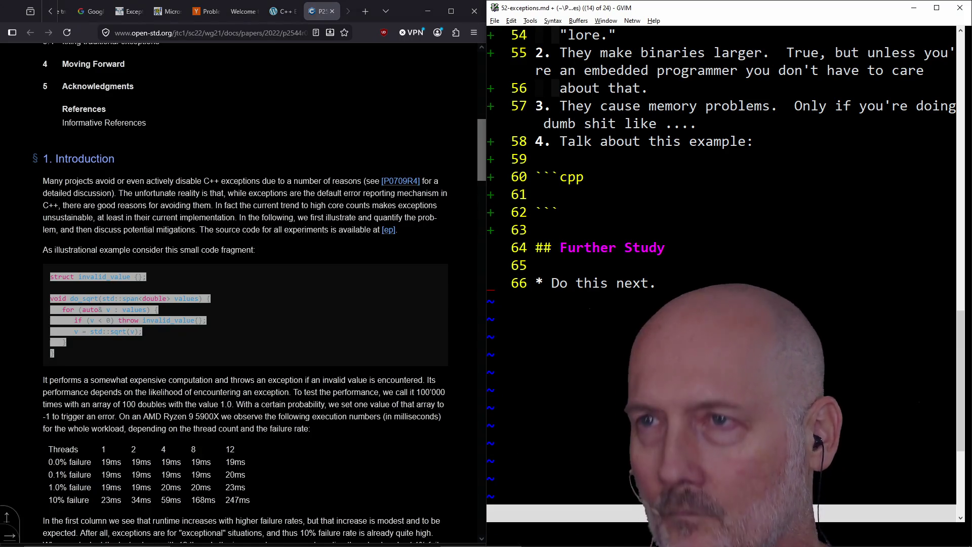
key(i)
click(513, 21)
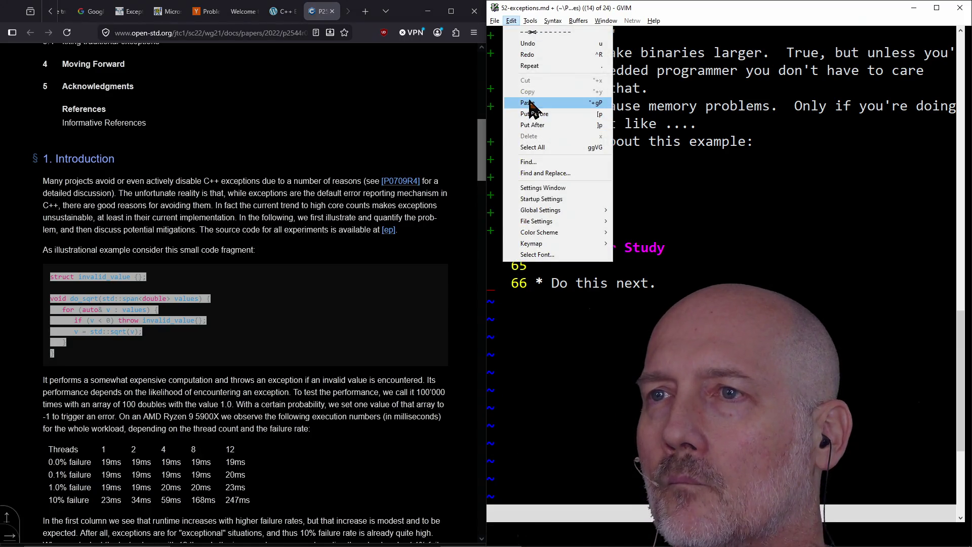
click(529, 102)
key(Escape)
text(:w)
key(Return)
- Add blank lines below the closing code fence
key(j)
key(a)
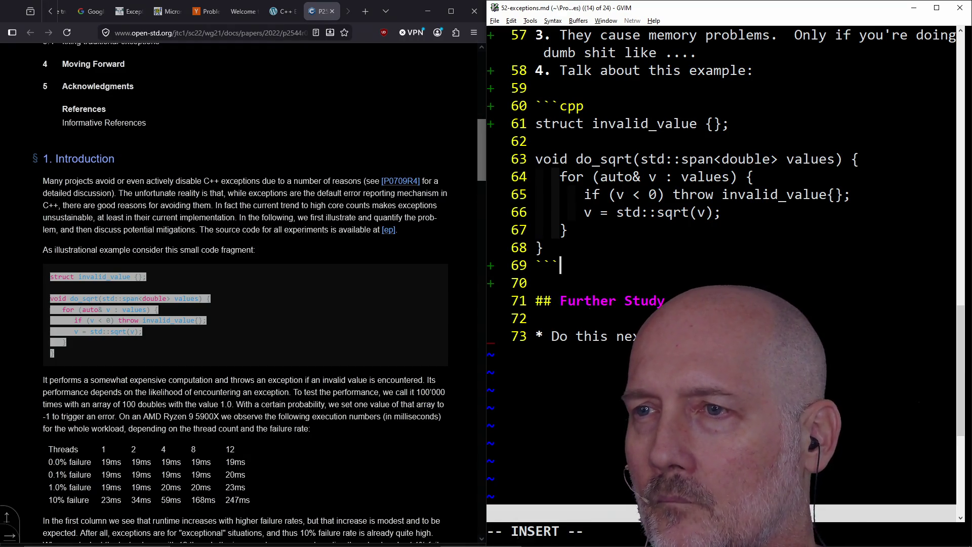
key(Return)
key(Return)
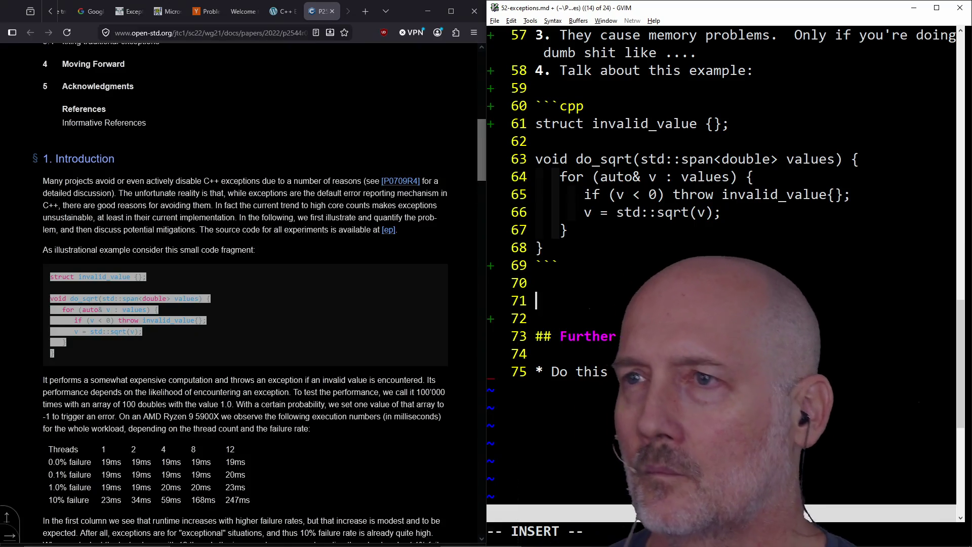
- Extend note 4: the example is dumb; evaluate input before the loop as pre-condition or invariant
key(Escape)
key(k)
key(k)
key(k)
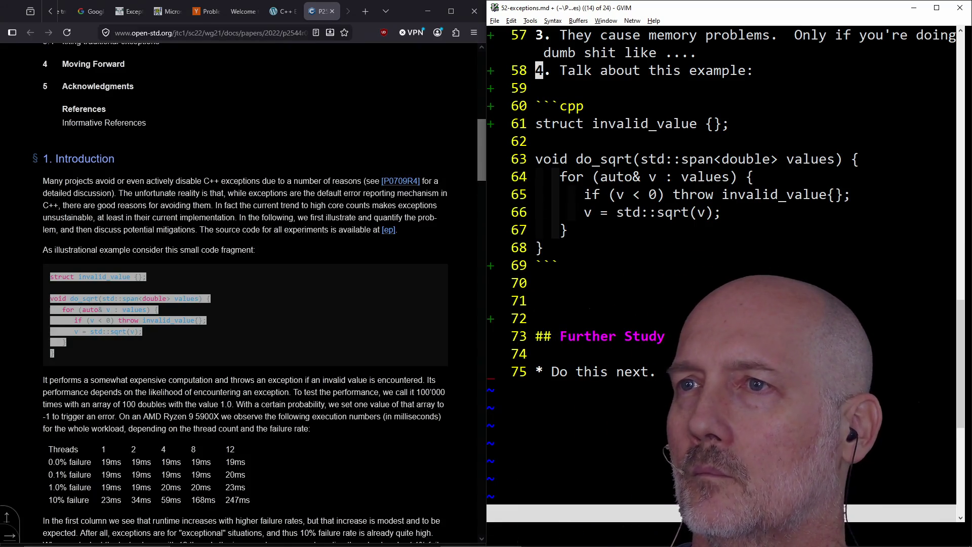
key(A)
key(BackSpace)
text(ing dumb bc)
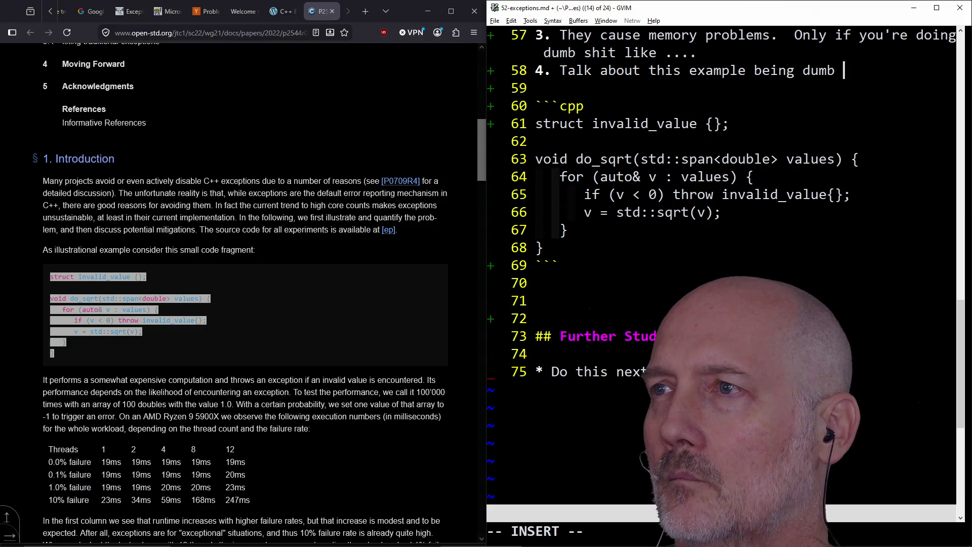
key(BackSpace)
text(ecaus)
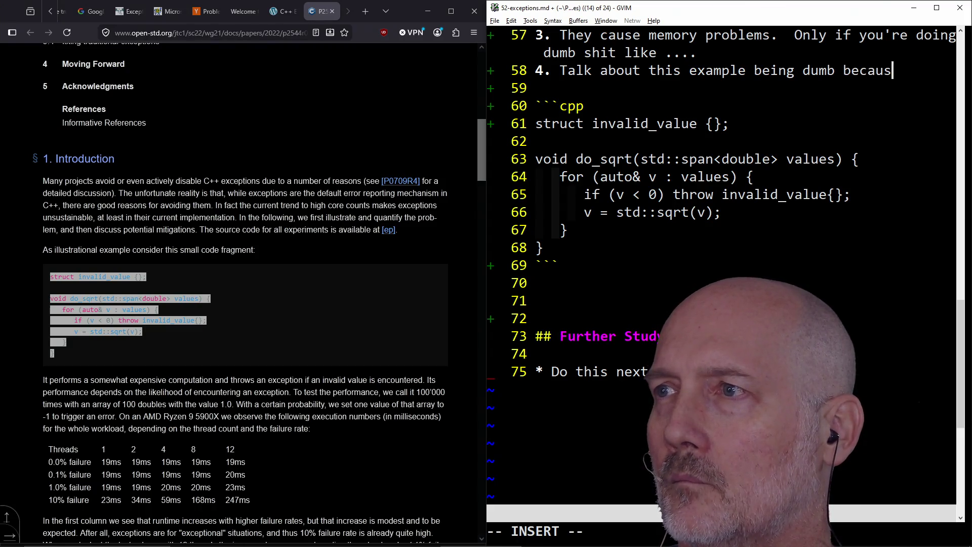
text(e you should ev)
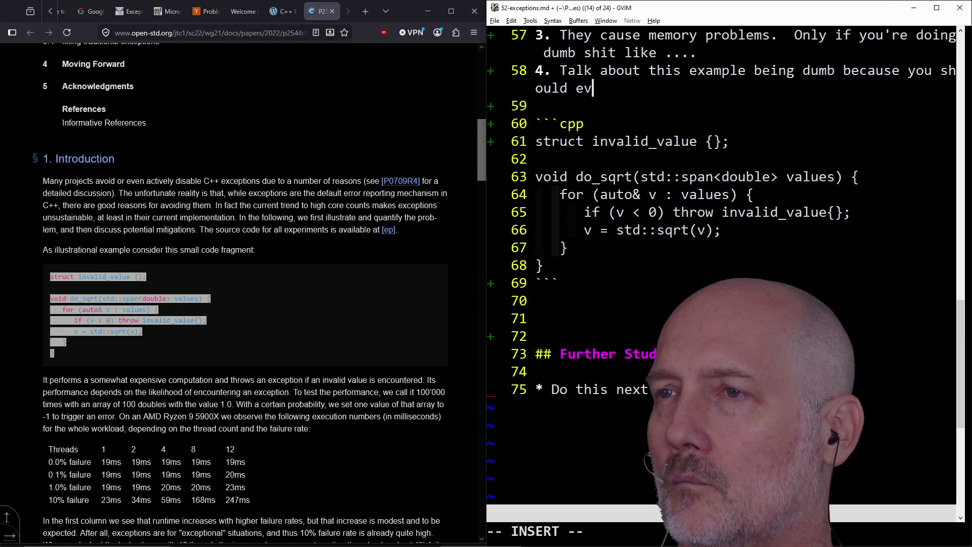
text(aluate the input be)
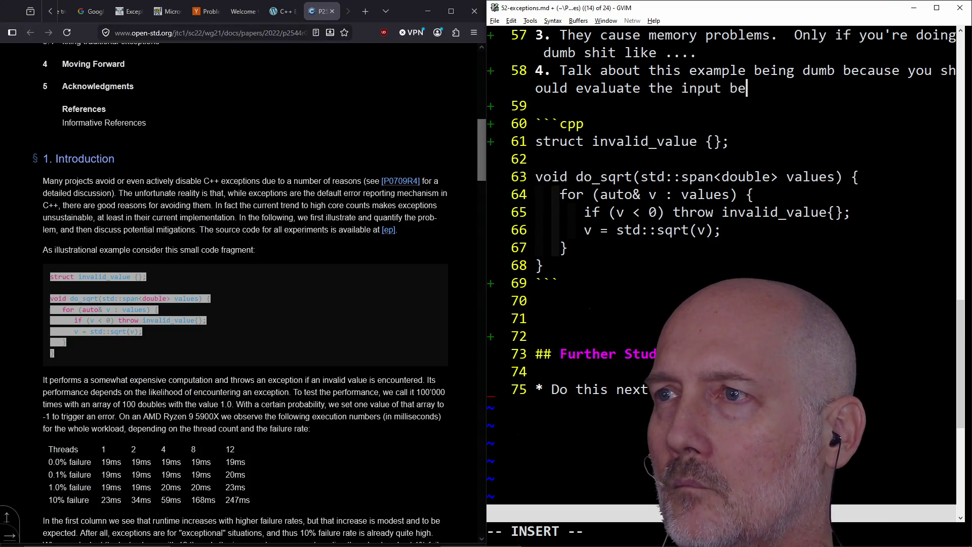
text(fore the loop as a   prec)
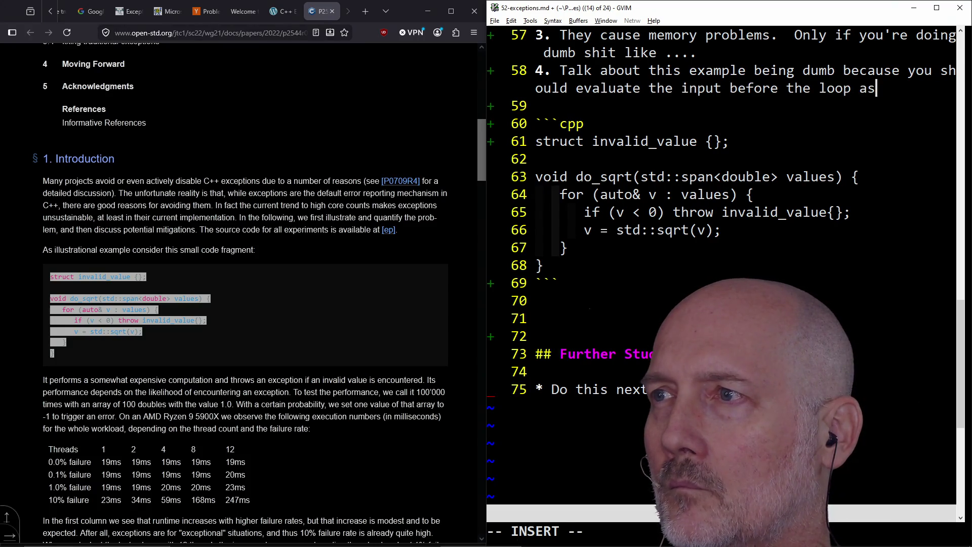
key(BackSpace)
text(-con)
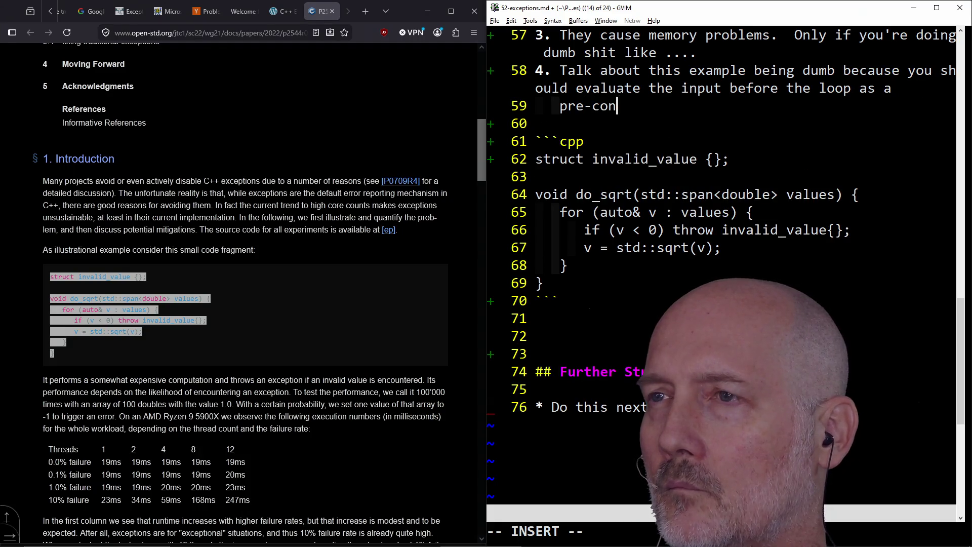
text(dition or invariant.)
key(Escape)
text(:w)
key(Return)
- Join the wrapped line onto note 4 and save the notes again
key(k)
key(shift+j)
text(:w)
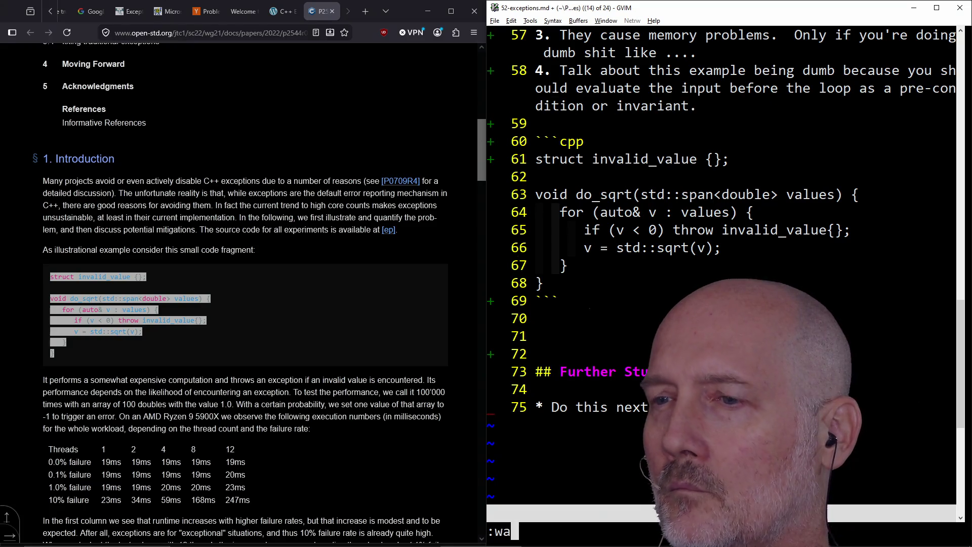
key(Return)
- Delete the extra blank lines after the code block and save the notes
scroll(570, 358, down, 4)
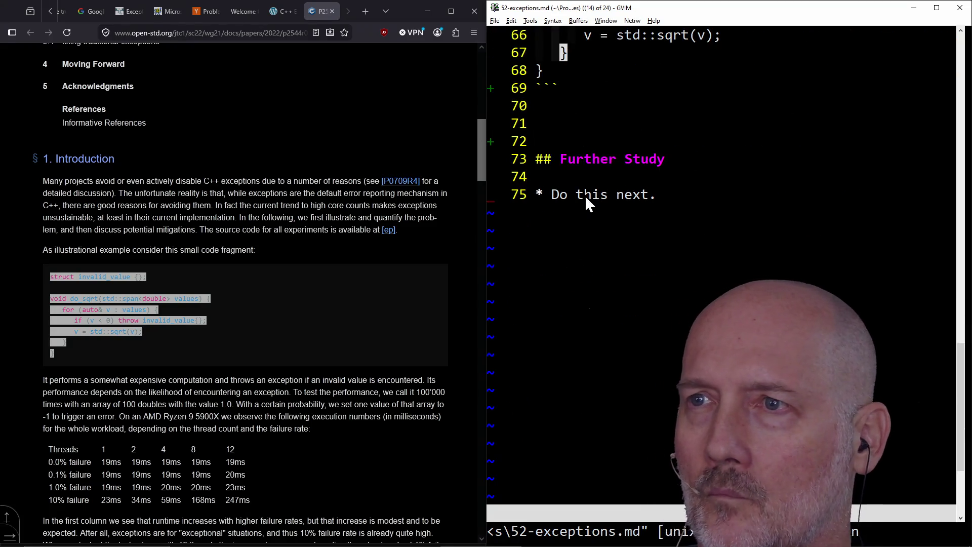
click(576, 109)
key(d)
key(d)
key(d)
key(d)
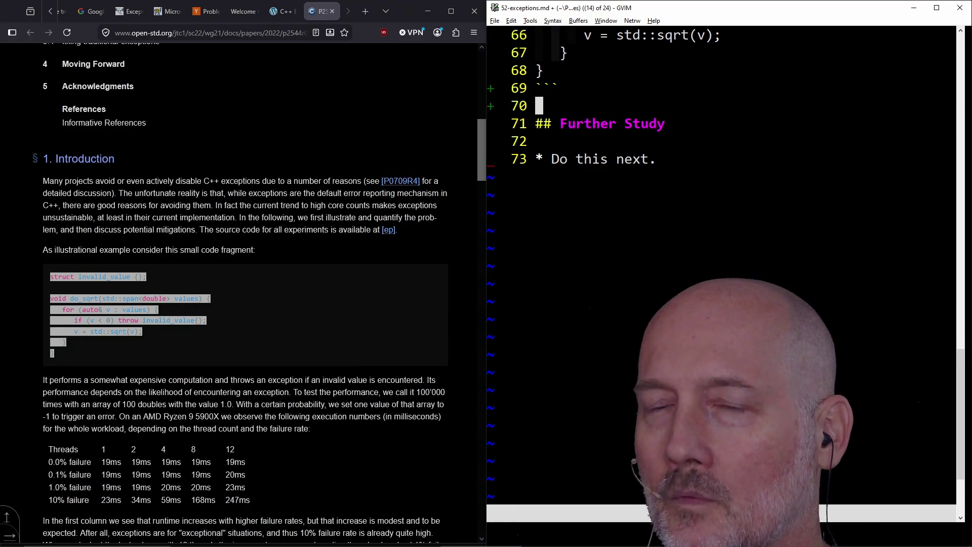
text(:w)
key(Return)
- Scroll the P2544 paper to the EPYC timing table and select its web address
click(311, 347)
scroll(311, 348, down, 6)
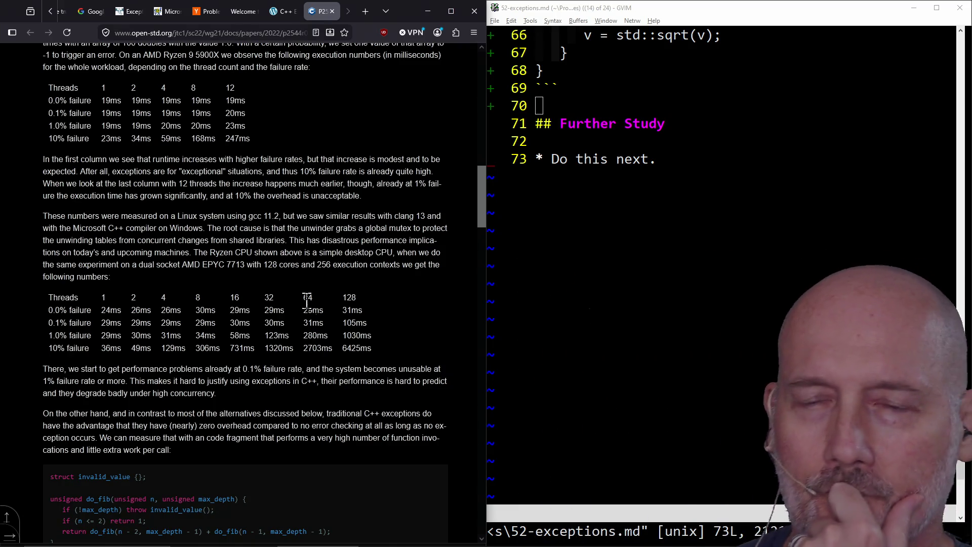
scroll(307, 302, down, 3)
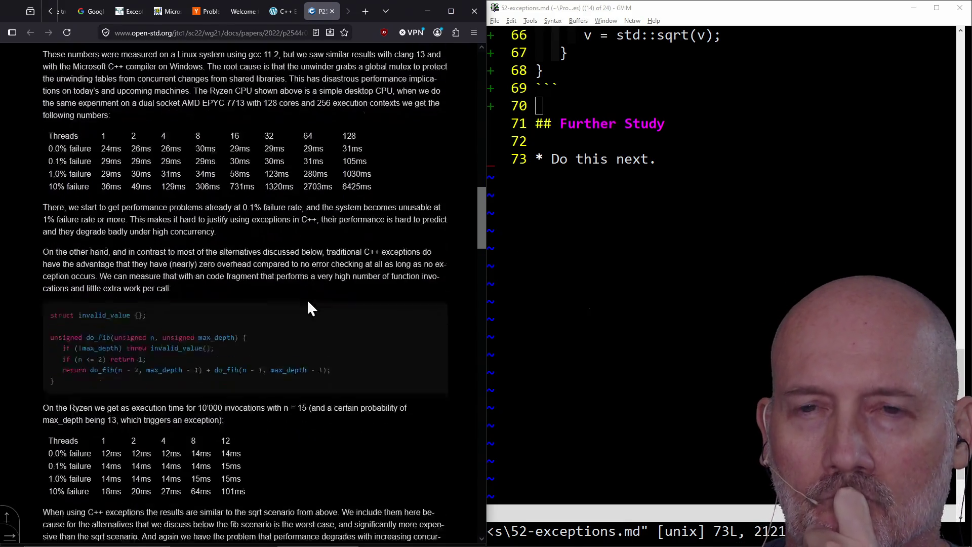
scroll(308, 303, down, 2)
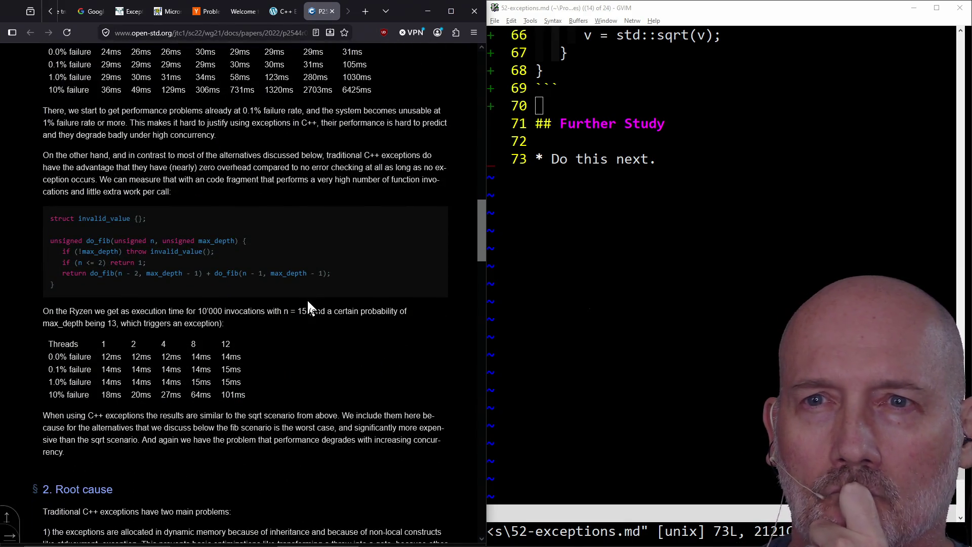
scroll(307, 299, up, 3)
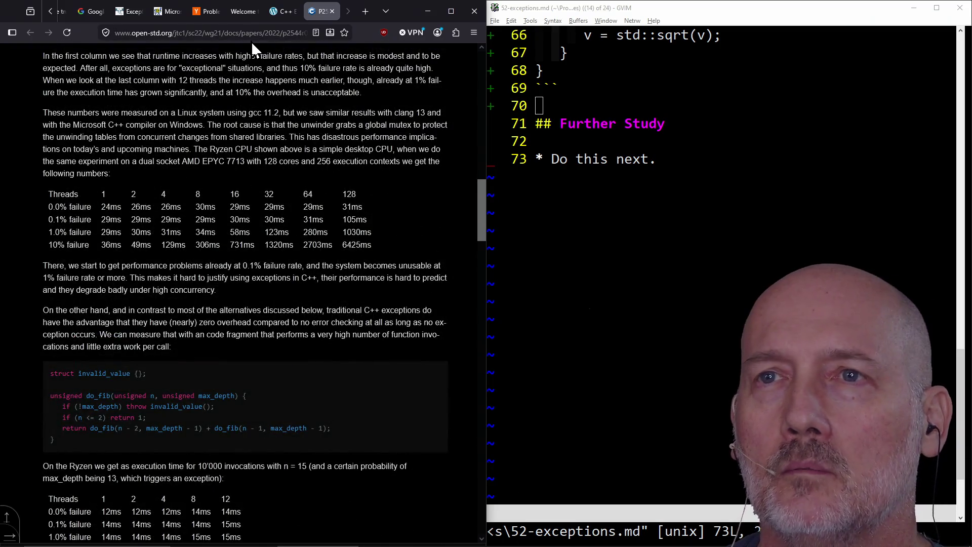
click(251, 34)
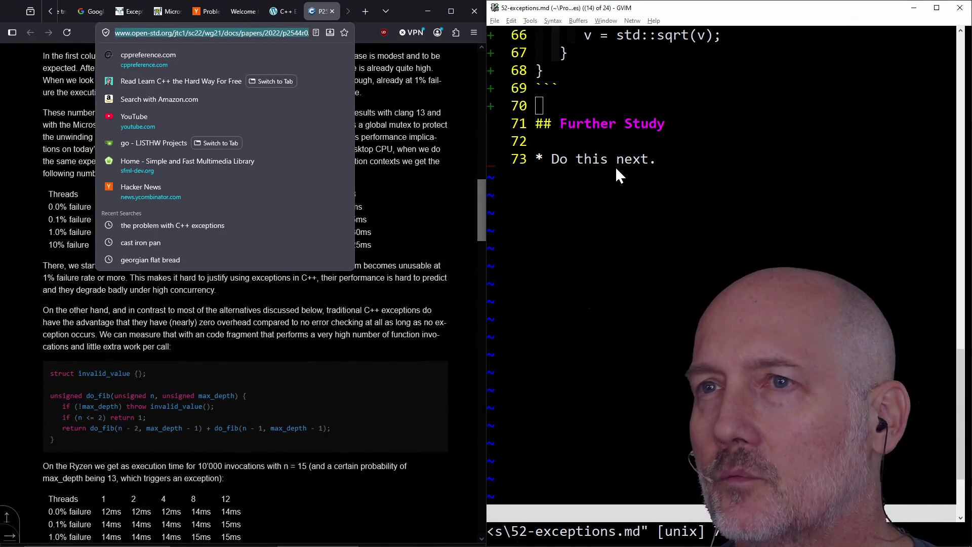
click(616, 166)
scroll(659, 152, up, 2)
scroll(669, 202, up, 3)
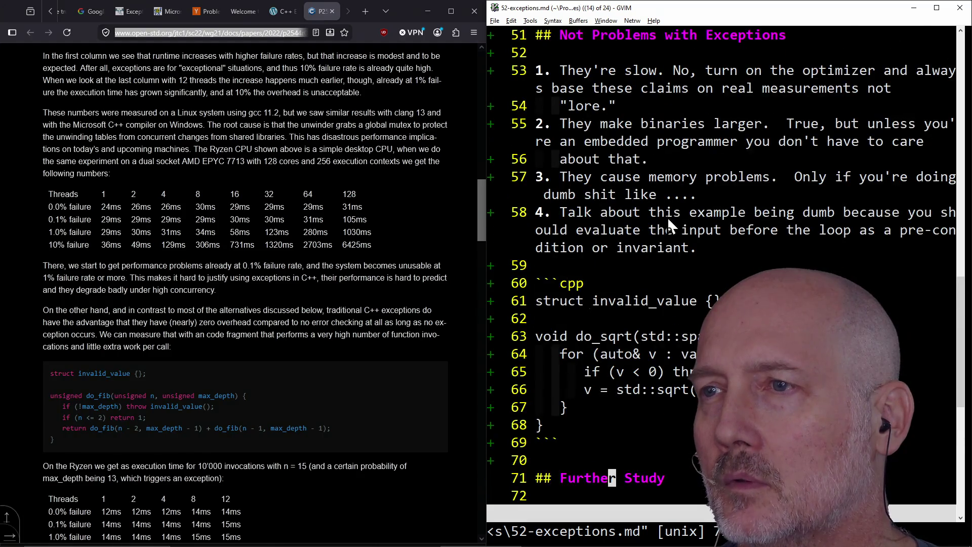
scroll(659, 228, down, 2)
click(594, 299)
key(A)
key(Return)
key(Return)
text(From)
click(511, 20)
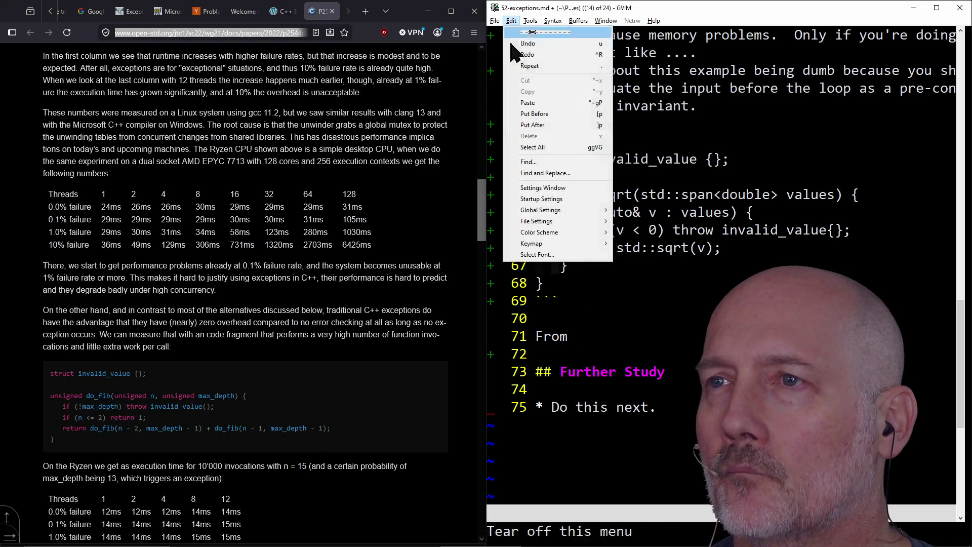
click(526, 94)
key(Escape)
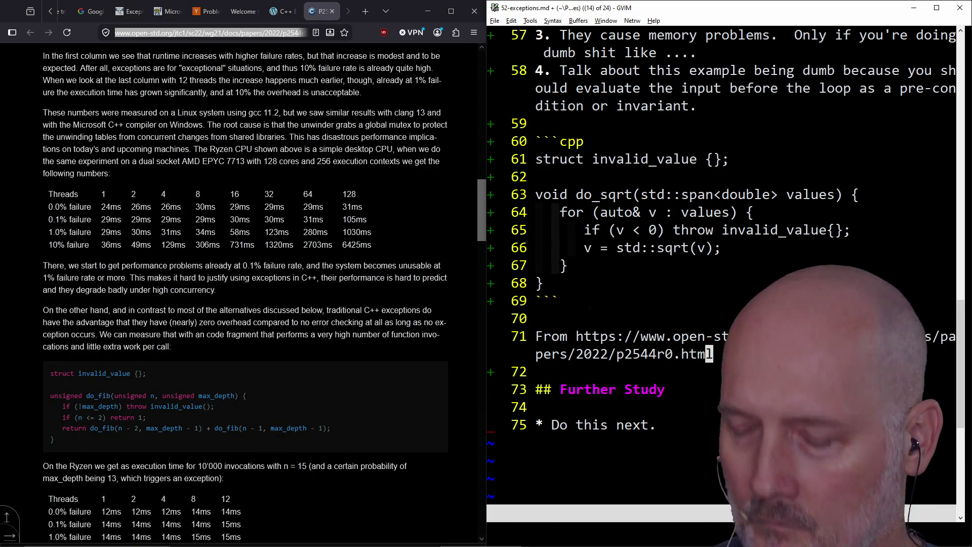
text(:w)
key(Return)
click(358, 284)
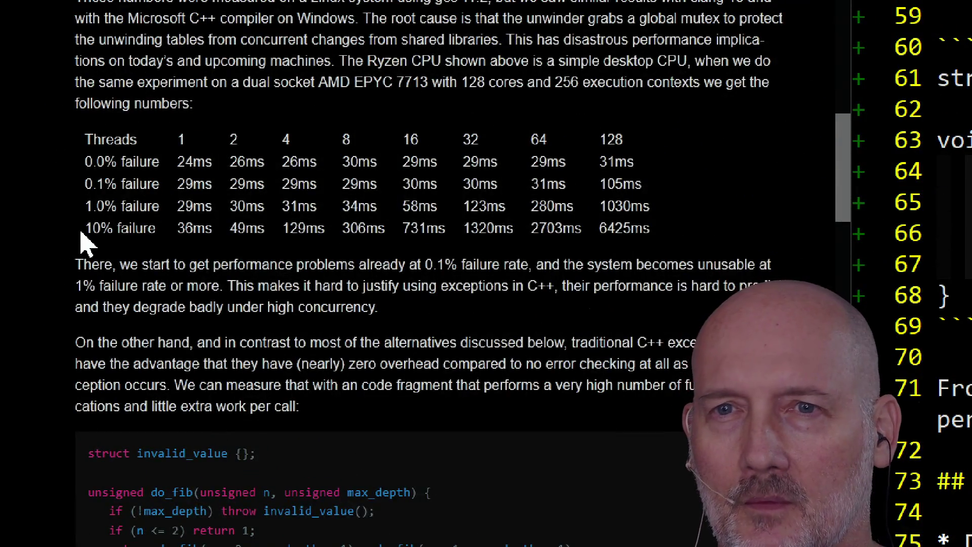
mouse_move(88, 229)
mouse_down()
mouse_move(393, 246)
mouse_move(636, 229)
mouse_move(705, 244)
mouse_up()
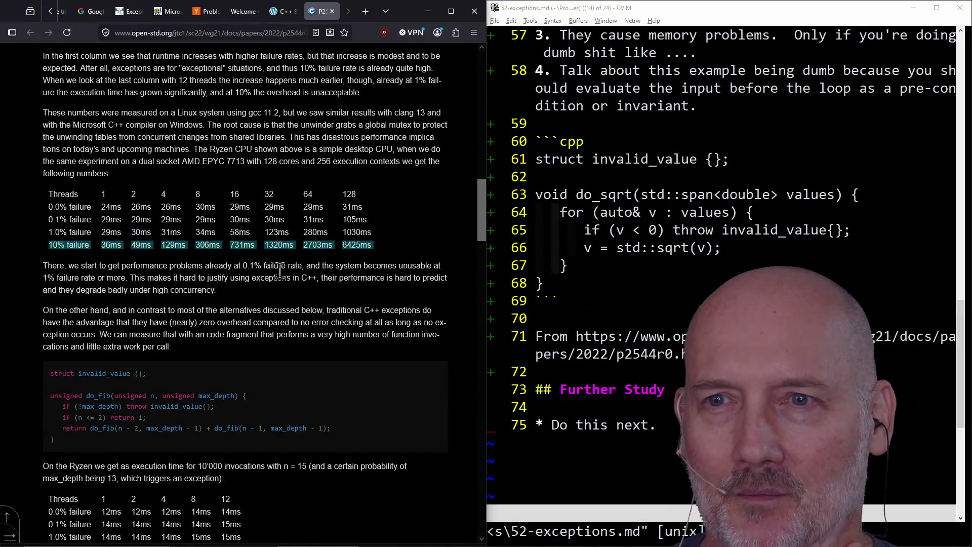
click(274, 263)
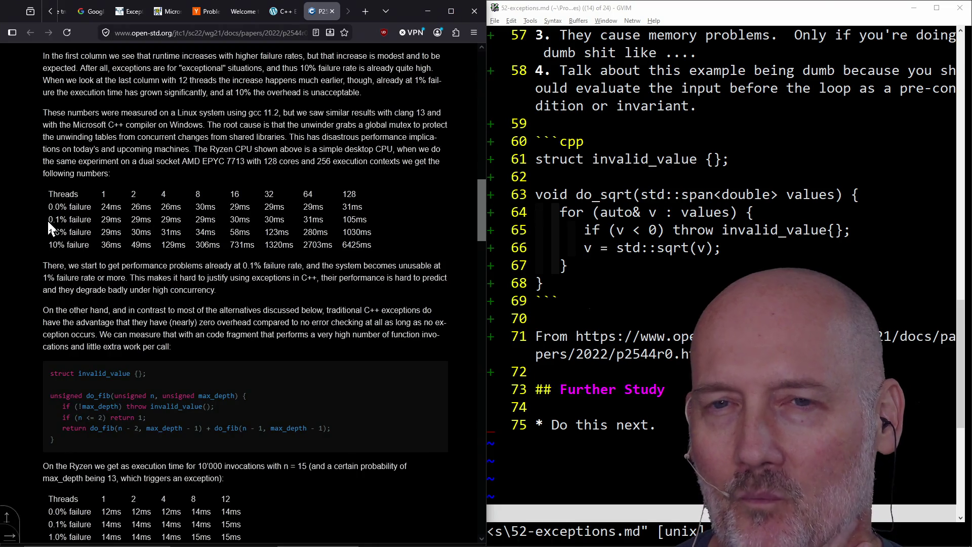
drag(47, 220, 381, 216)
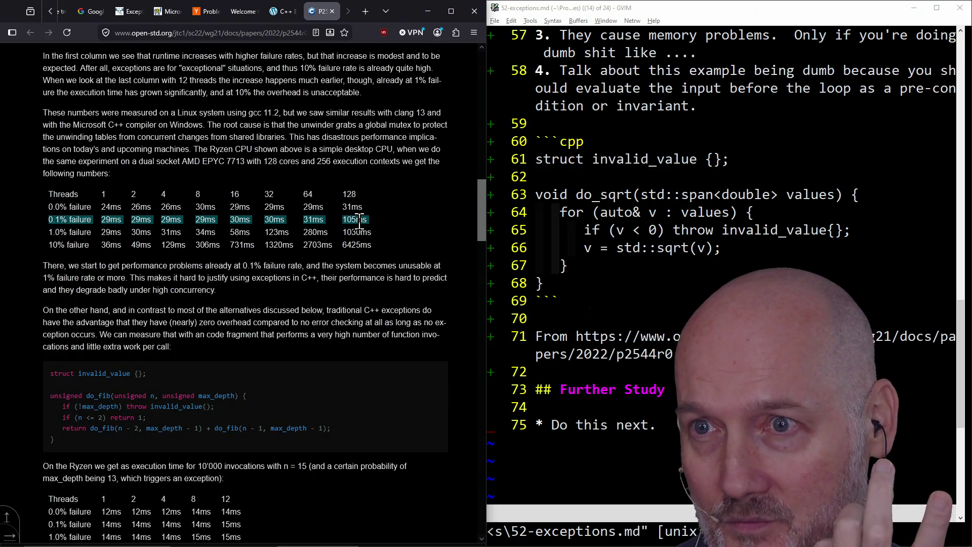
click(357, 222)
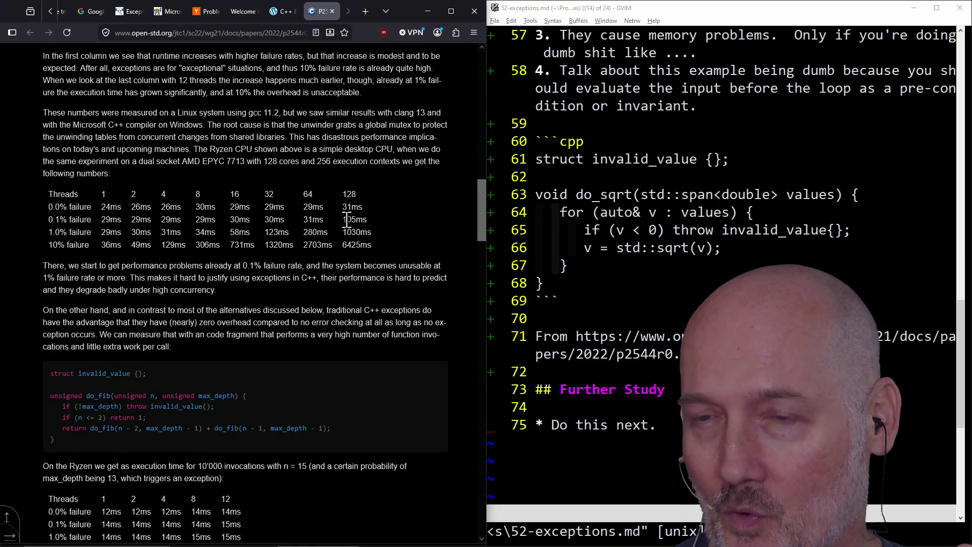
click(386, 221)
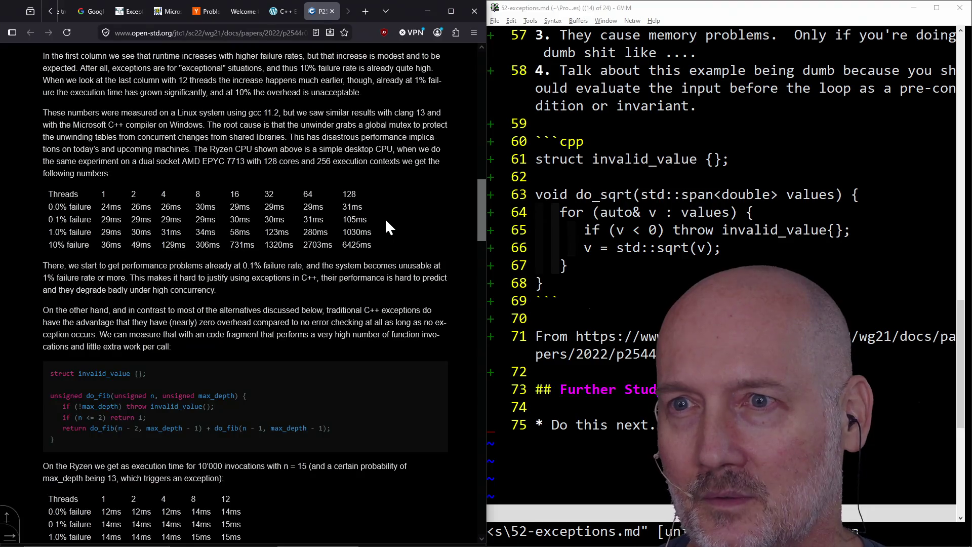
key(alt+Tab)
key(alt+Tab)
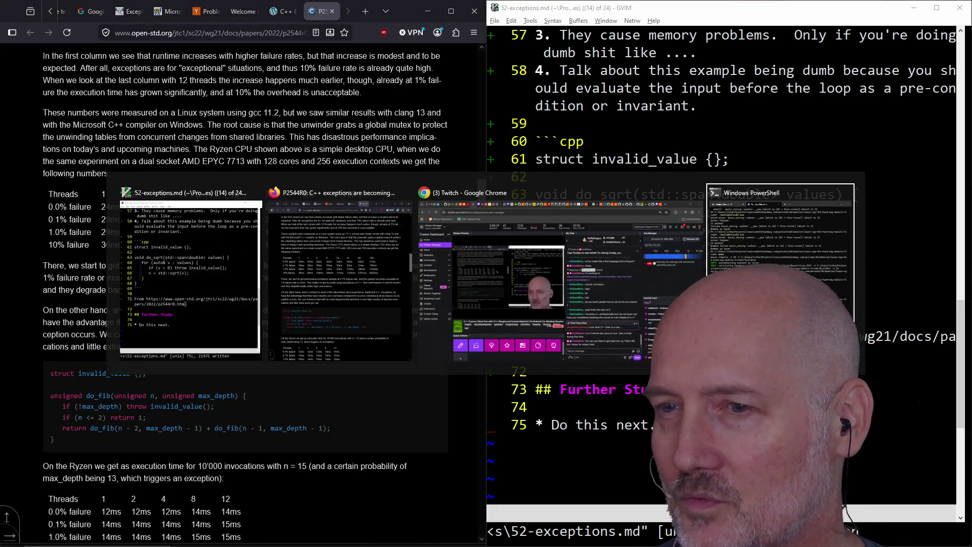
- Start Node in PowerShell and evaluate 105 / 128, giving 0.8203125
text(node)
key(Return)
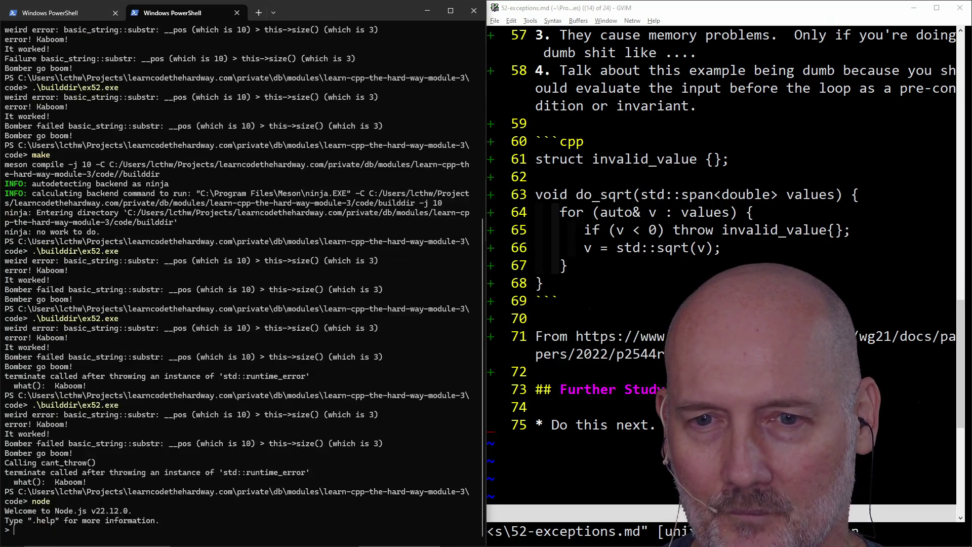
key(alt+Tab)
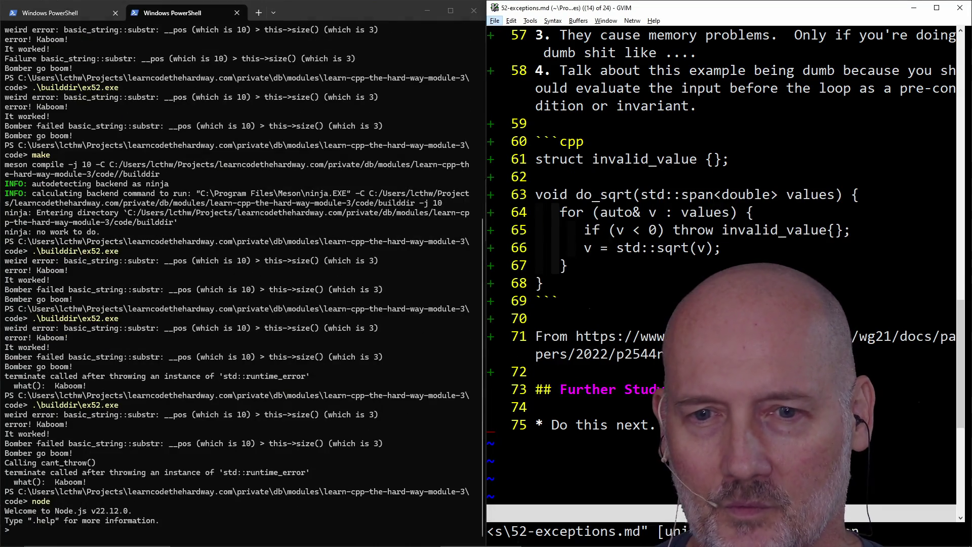
key(alt+Tab)
key(Tab)
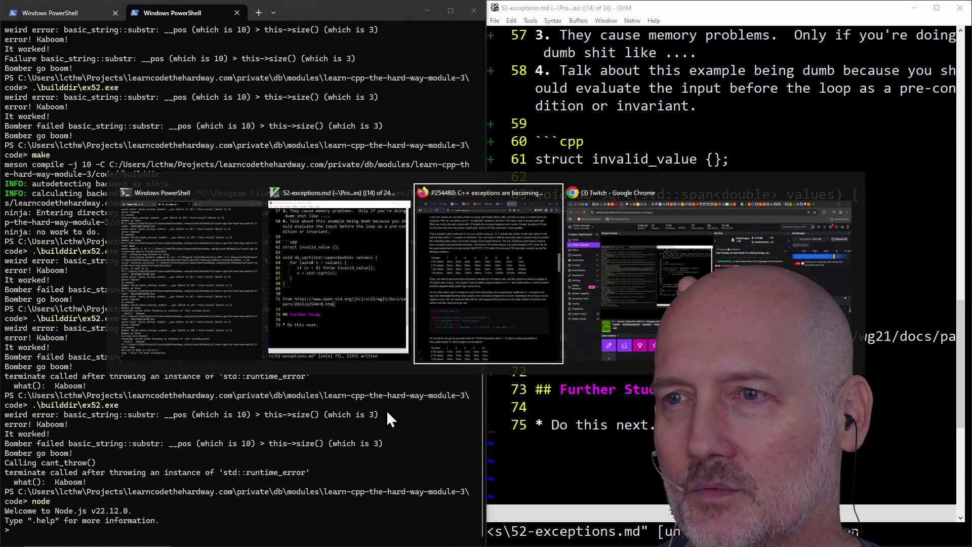
key(alt+Tab)
key(Tab)
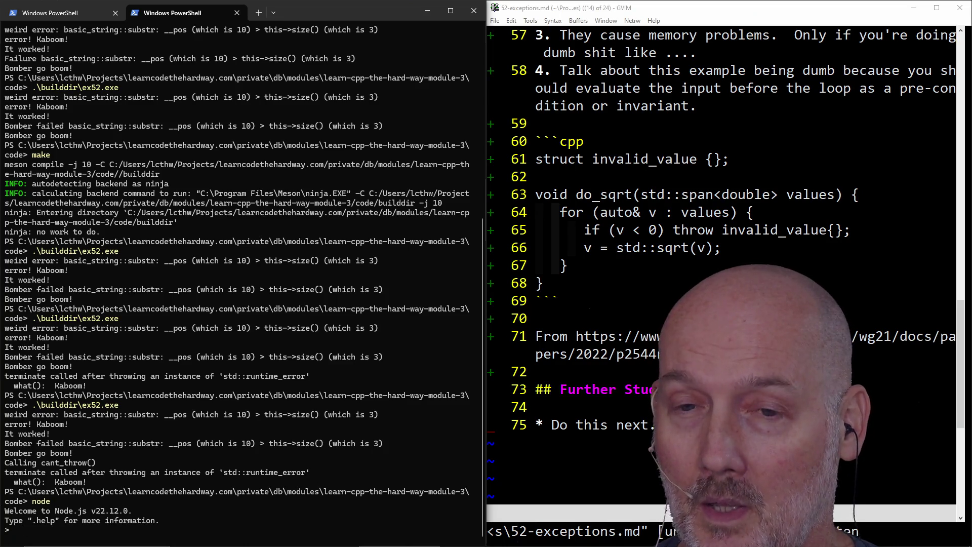
text(128)
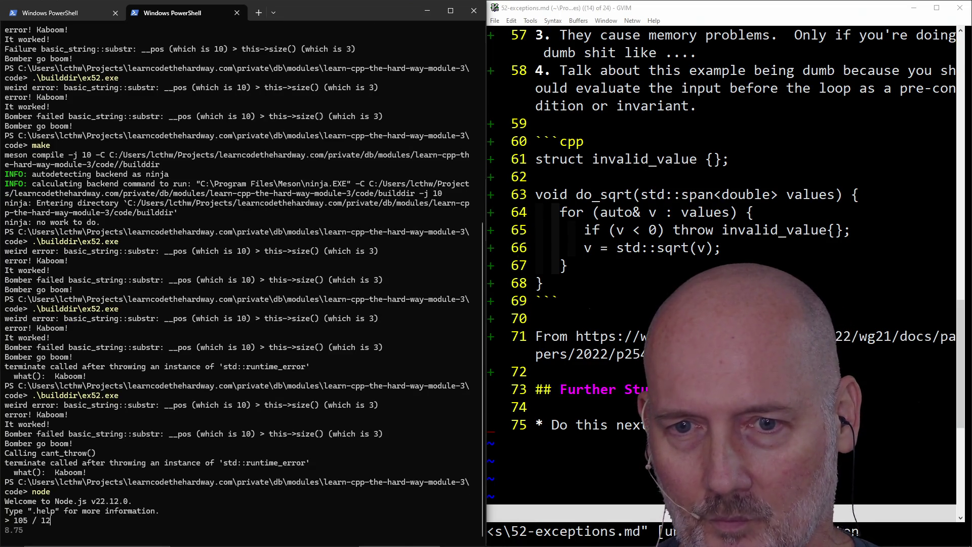
key(Return)
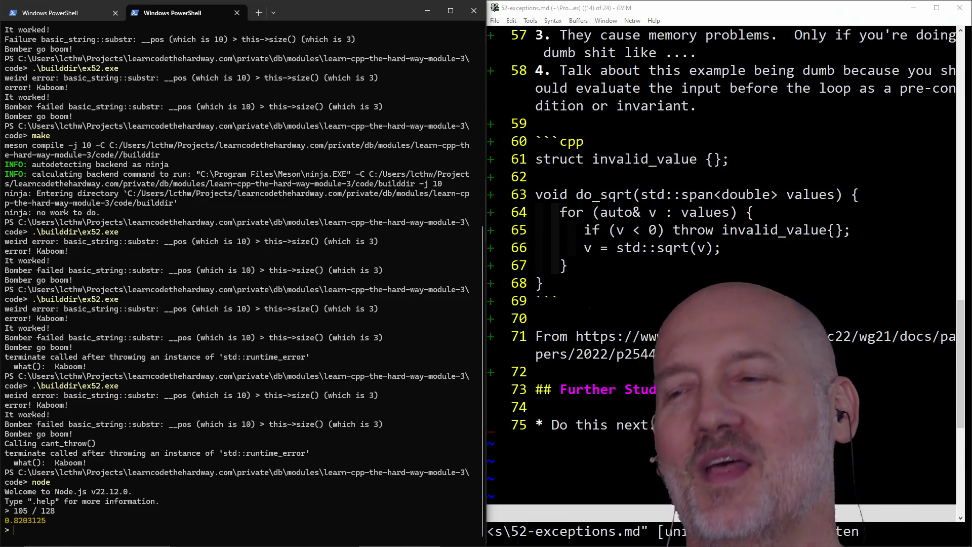
- Restart Node, evaluate 6425 / 128 to get 50.1953125, and return to the paper
key(alt+Tab)
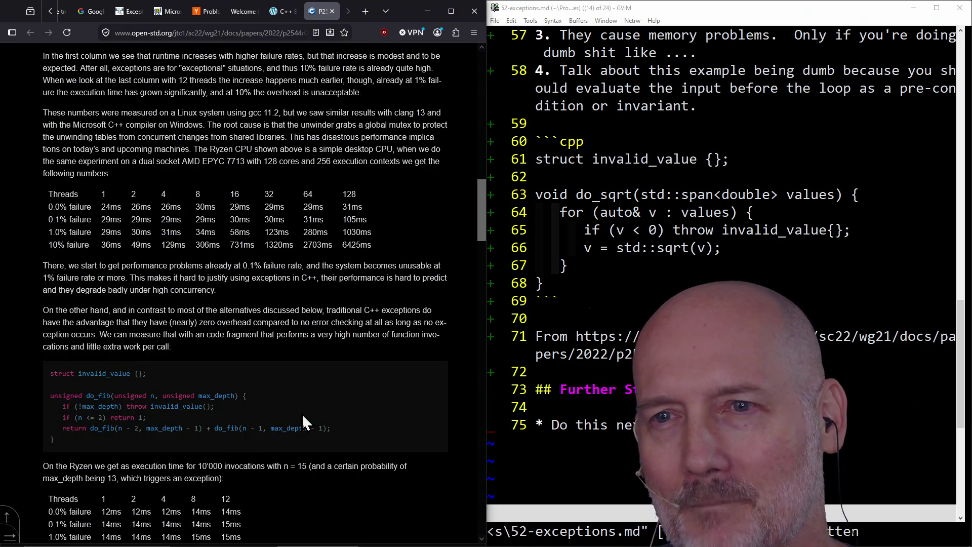
key(alt+Tab)
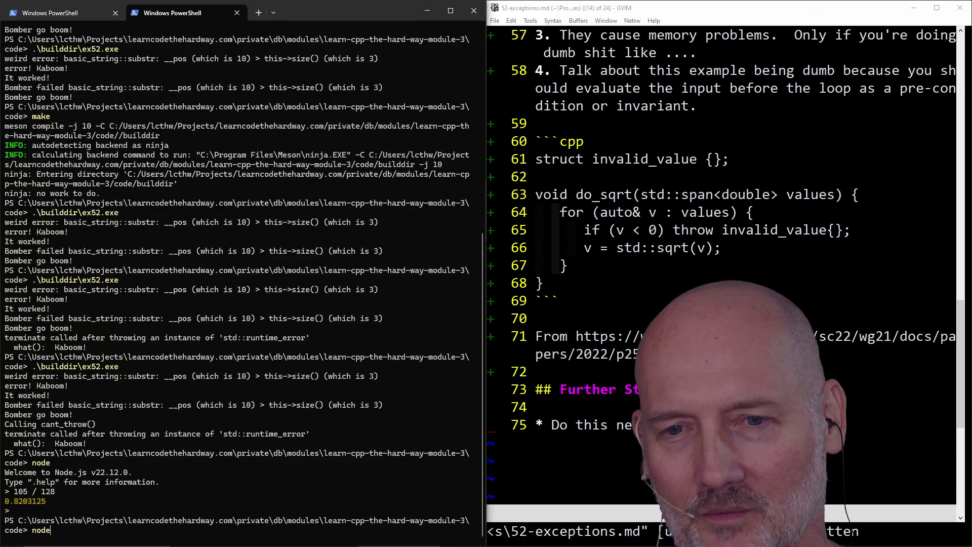
key(Return)
key(alt+Tab)
key(alt+Tab)
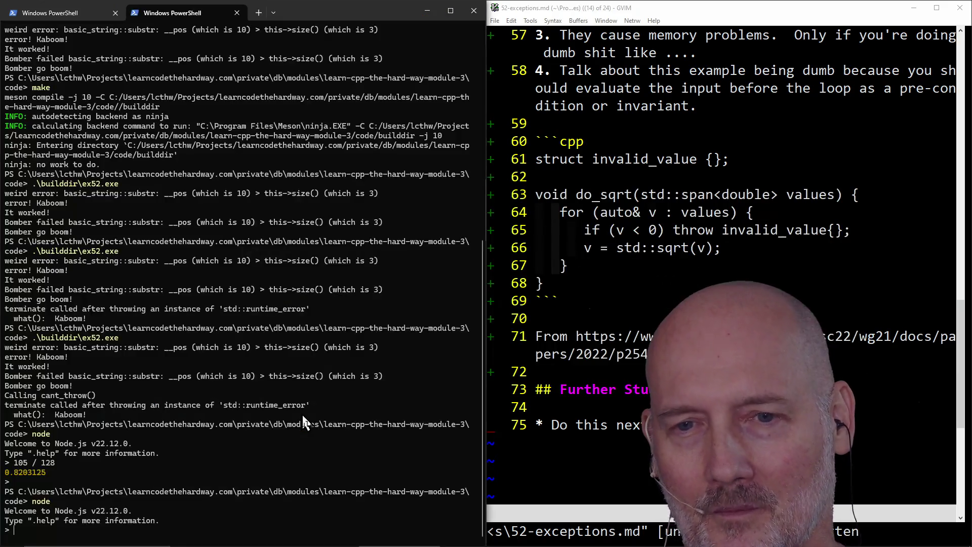
key(alt+Tab)
key(alt+Tab)
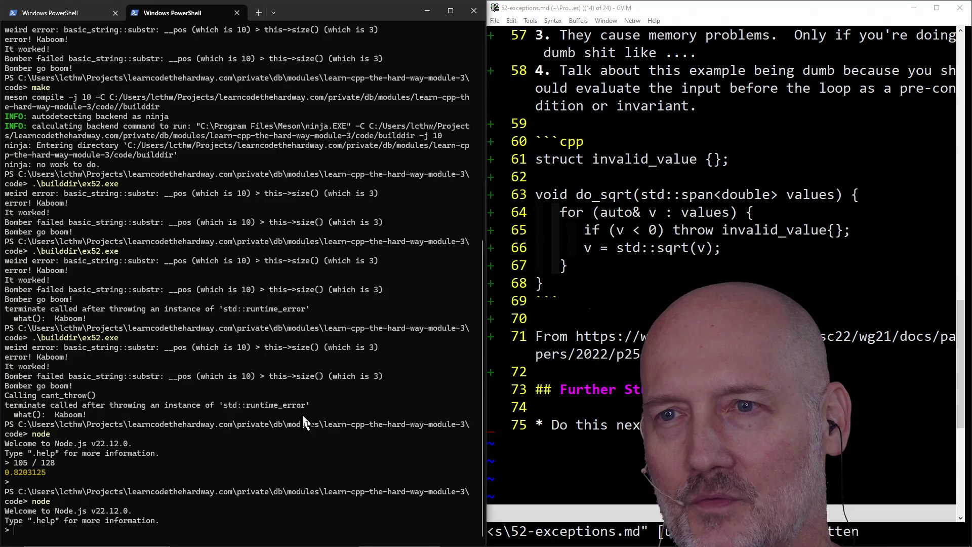
key(alt+Tab)
key(alt+Tab)
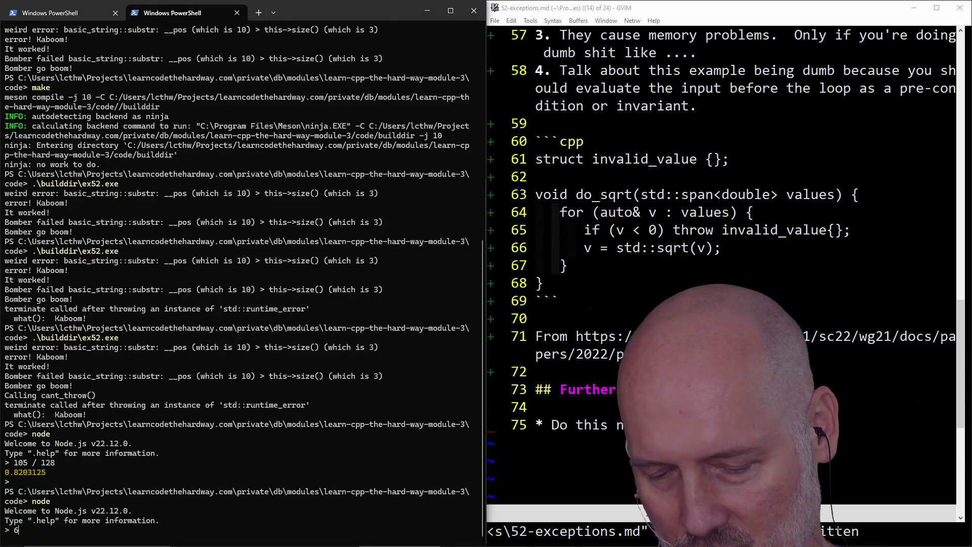
text(425 / 128)
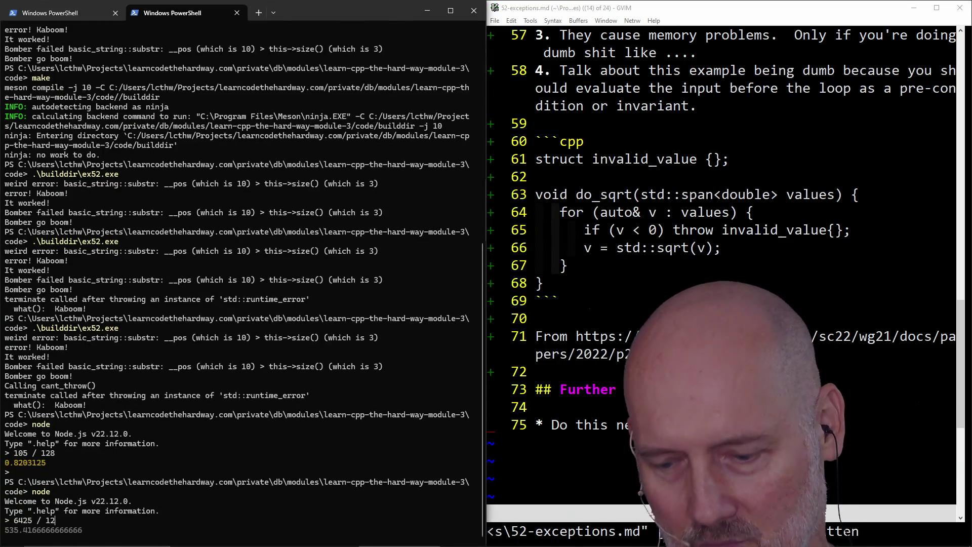
key(Return)
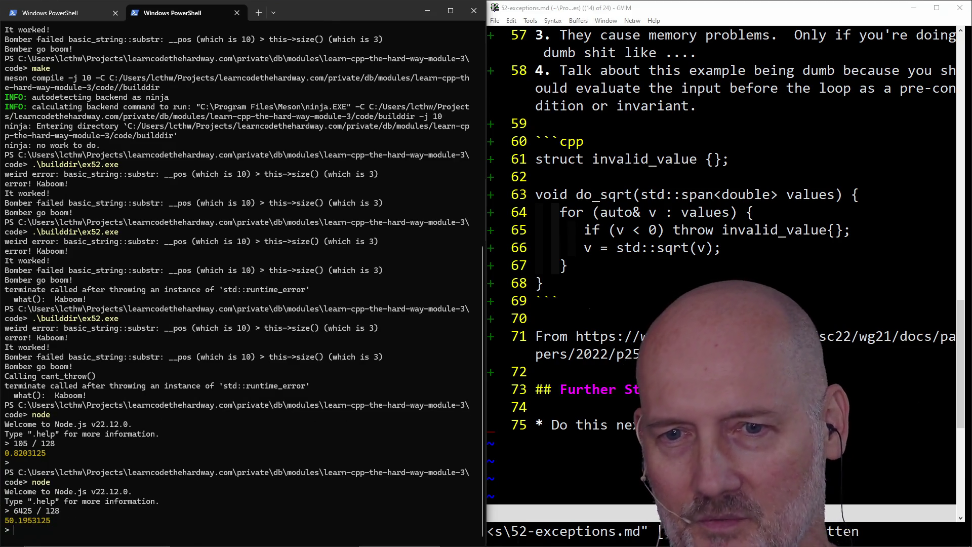
key(alt+Tab)
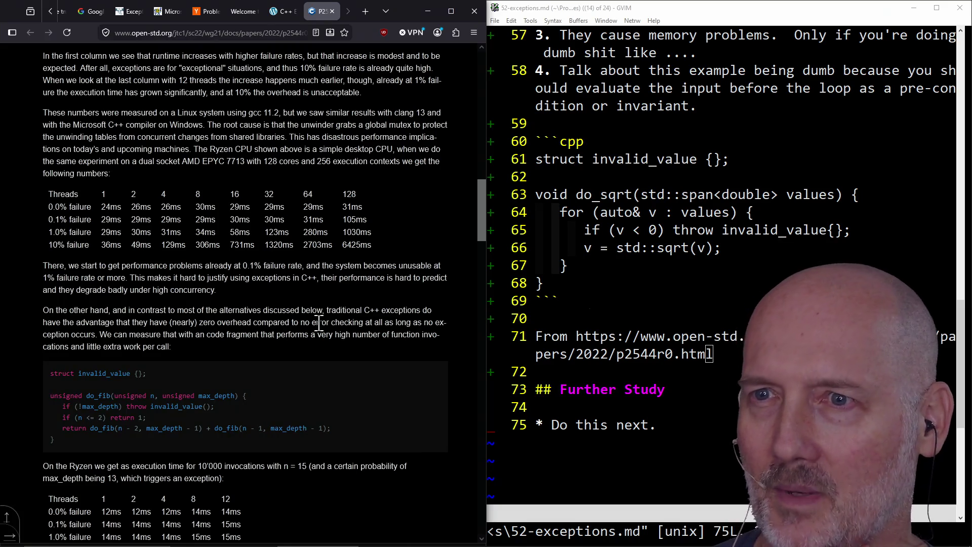
double_click(350, 194)
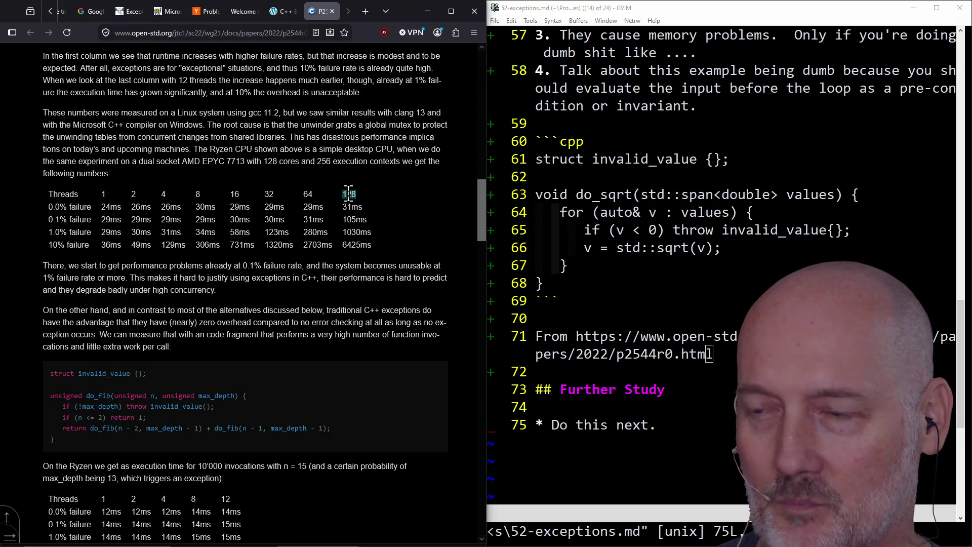
double_click(350, 246)
click(350, 246)
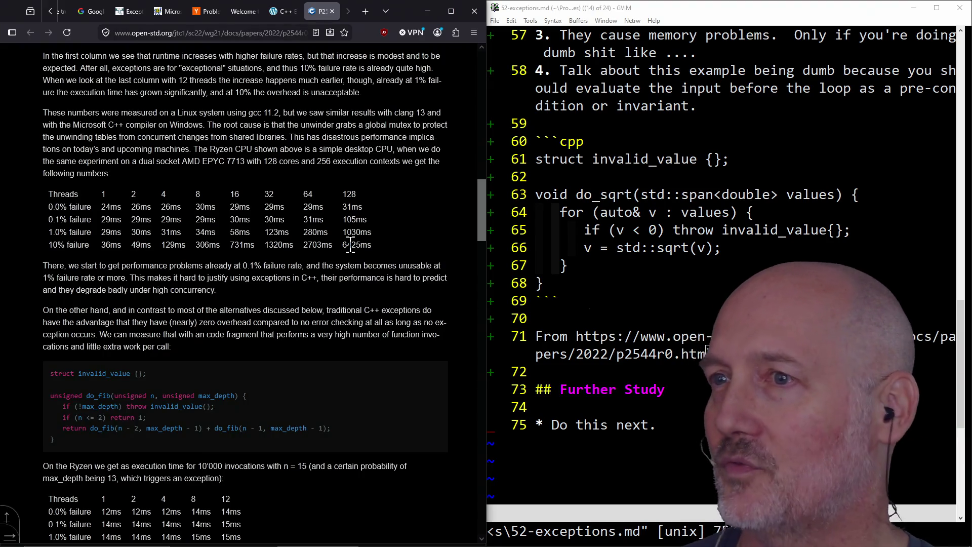
click(596, 211)
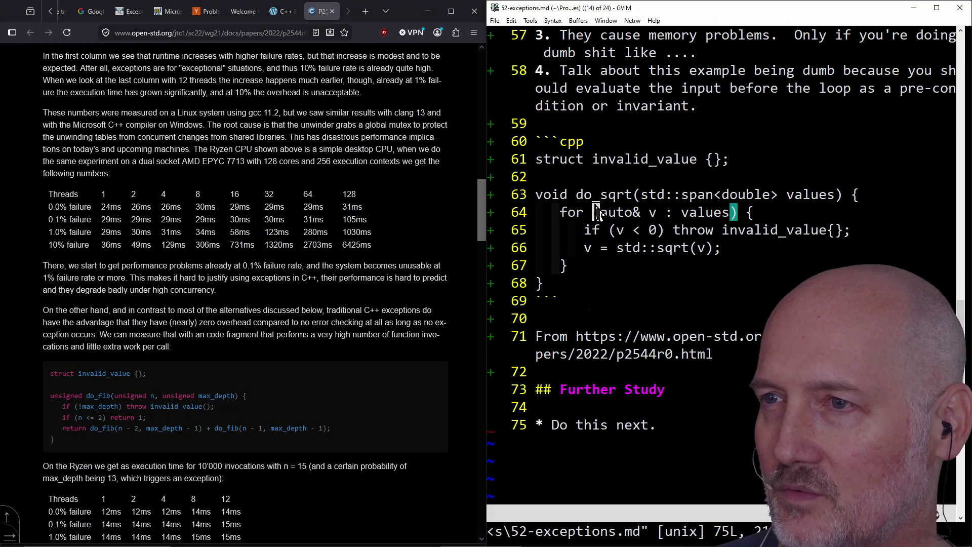
click(305, 261)
scroll(305, 261, up, 7)
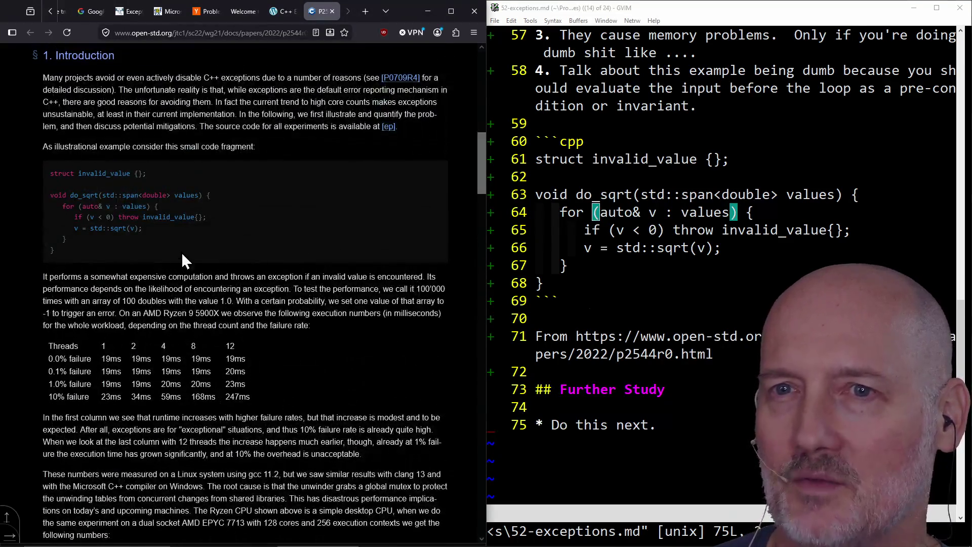
drag(49, 224, 243, 224)
scroll(243, 224, down, 6)
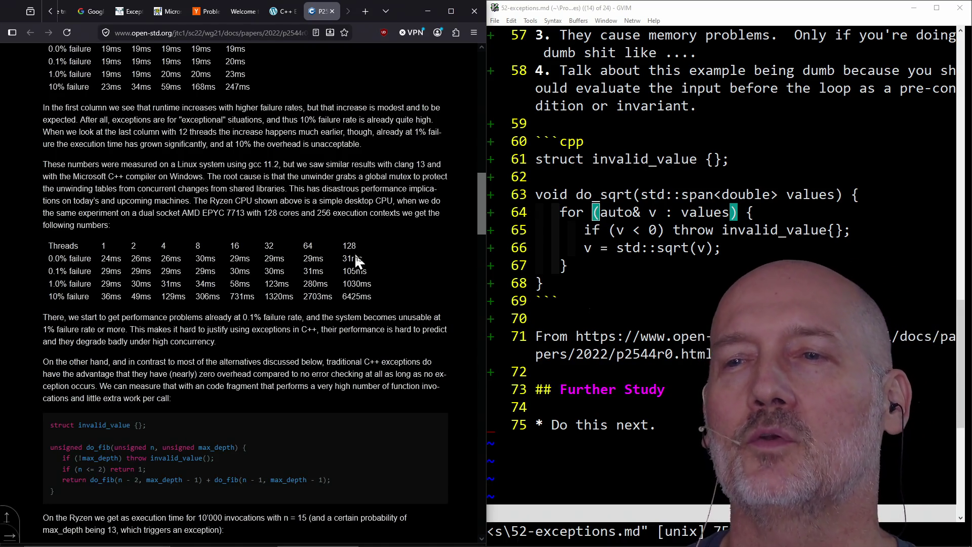
scroll(352, 245, up, 5)
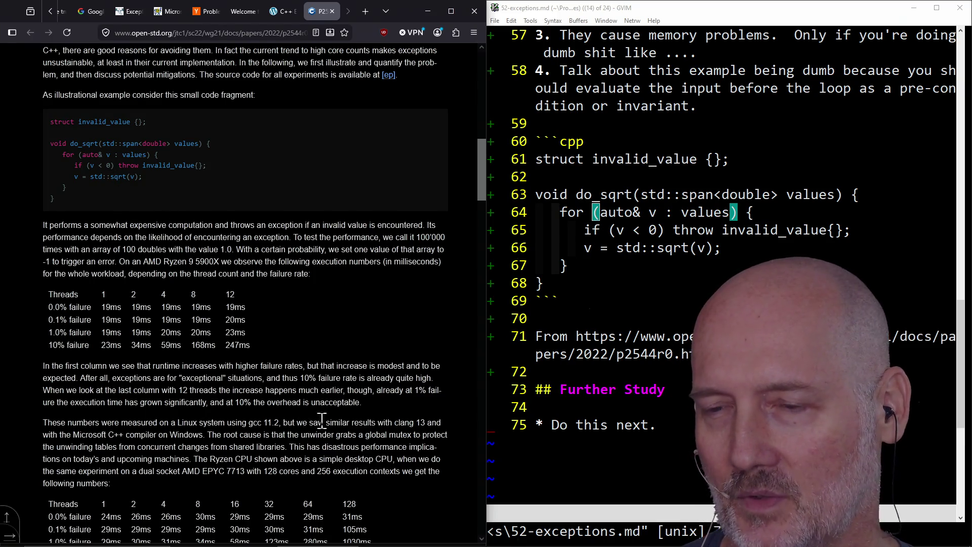
scroll(373, 467, down, 1)
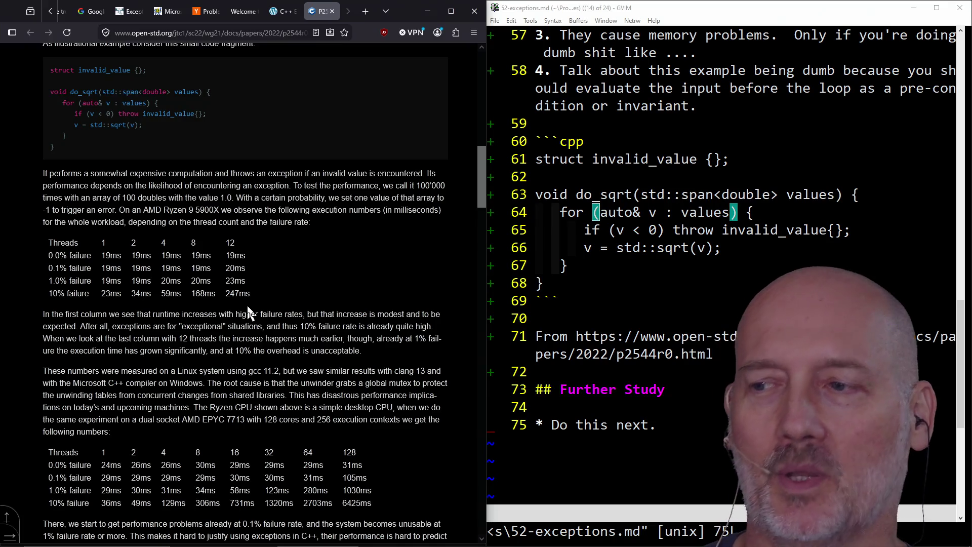
scroll(324, 342, down, 3)
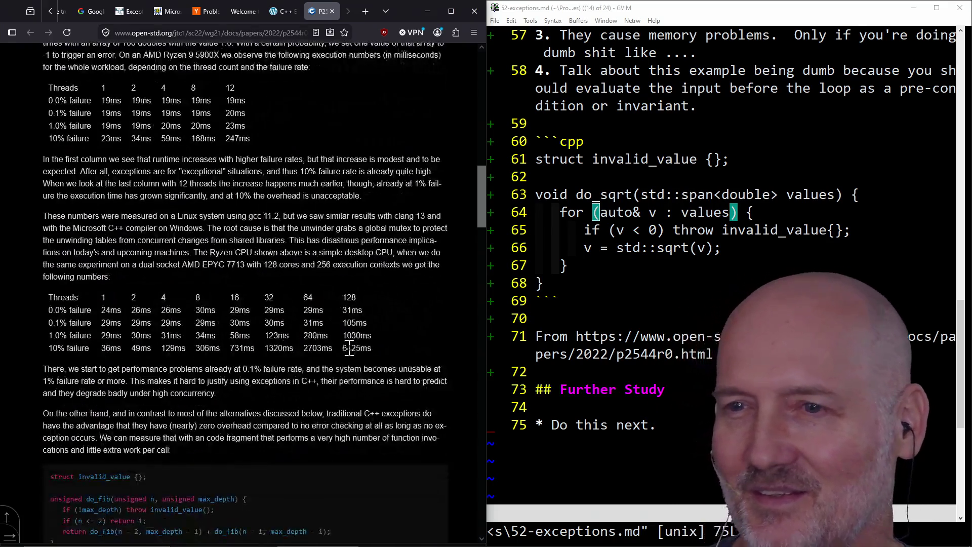
double_click(359, 349)
click(359, 350)
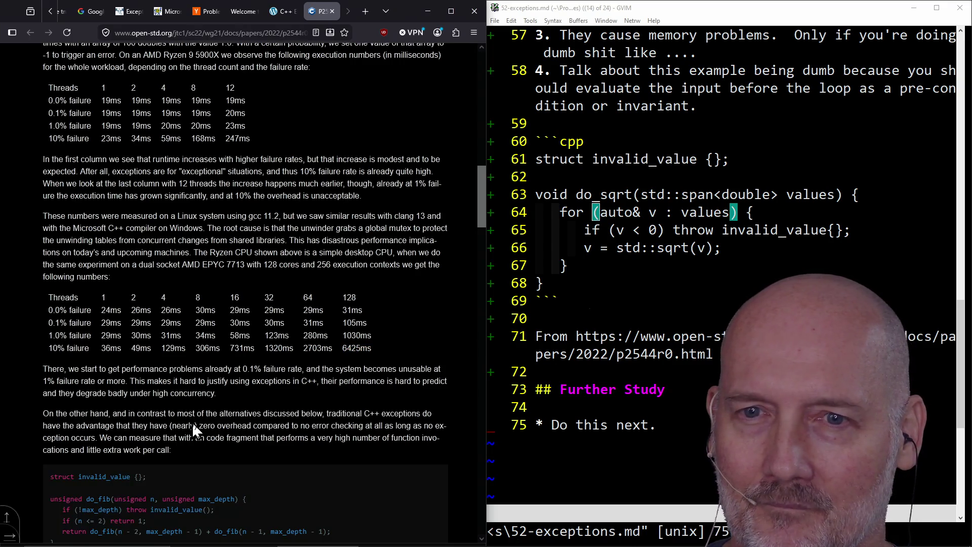
scroll(193, 428, down, 3)
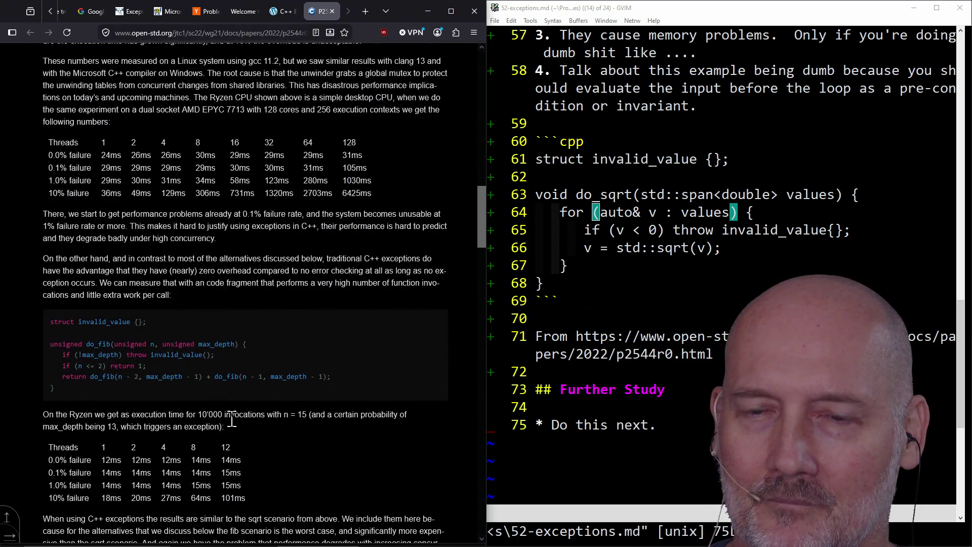
scroll(232, 418, up, 5)
scroll(231, 418, up, 3)
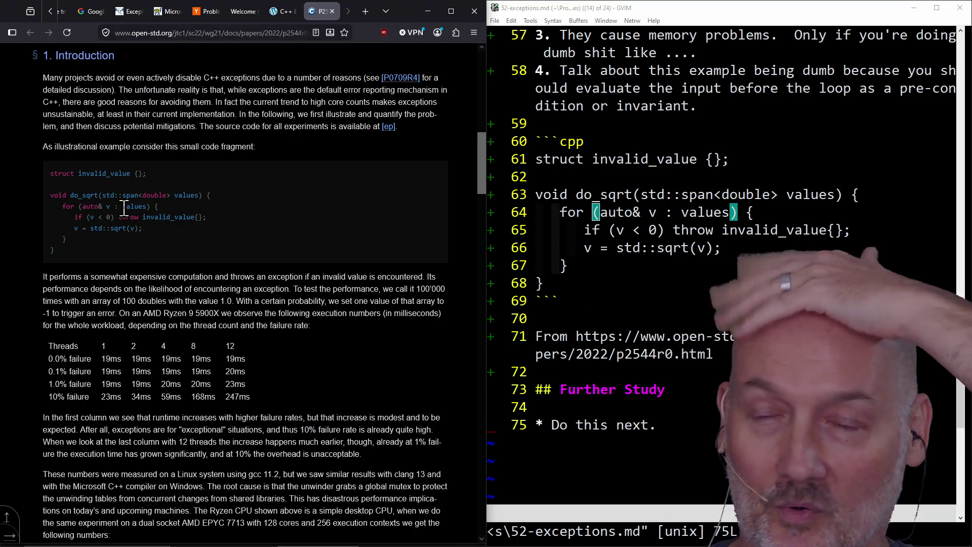
scroll(191, 247, down, 7)
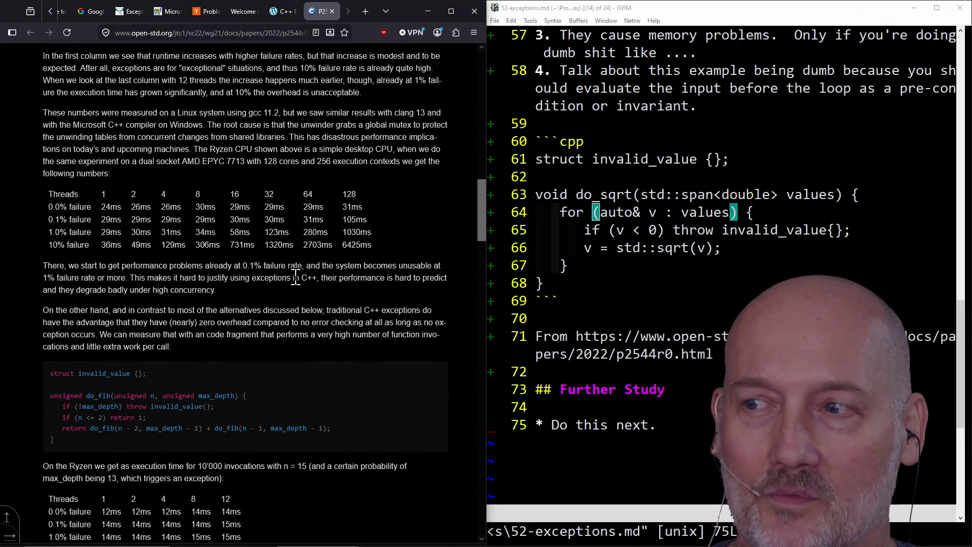
scroll(296, 278, up, 7)
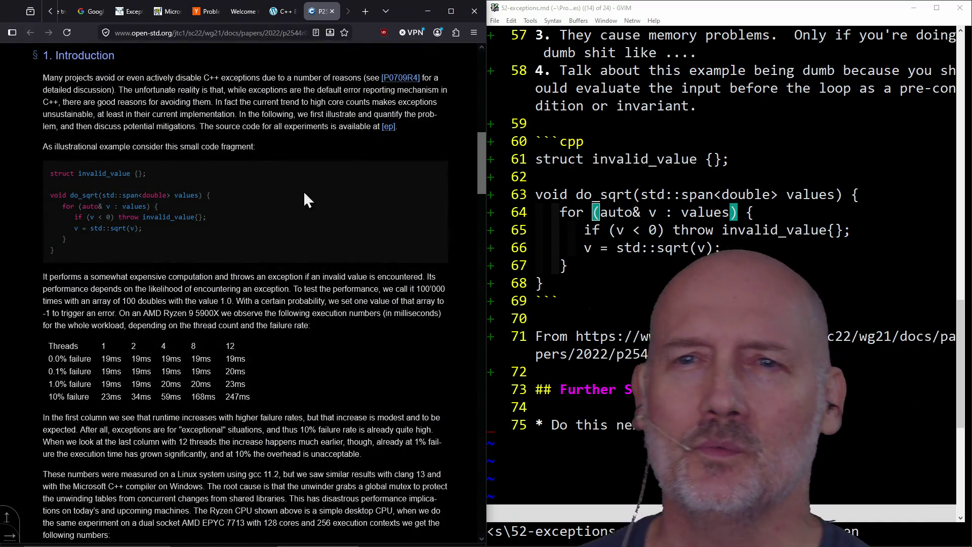
click(554, 202)
text(:ne)
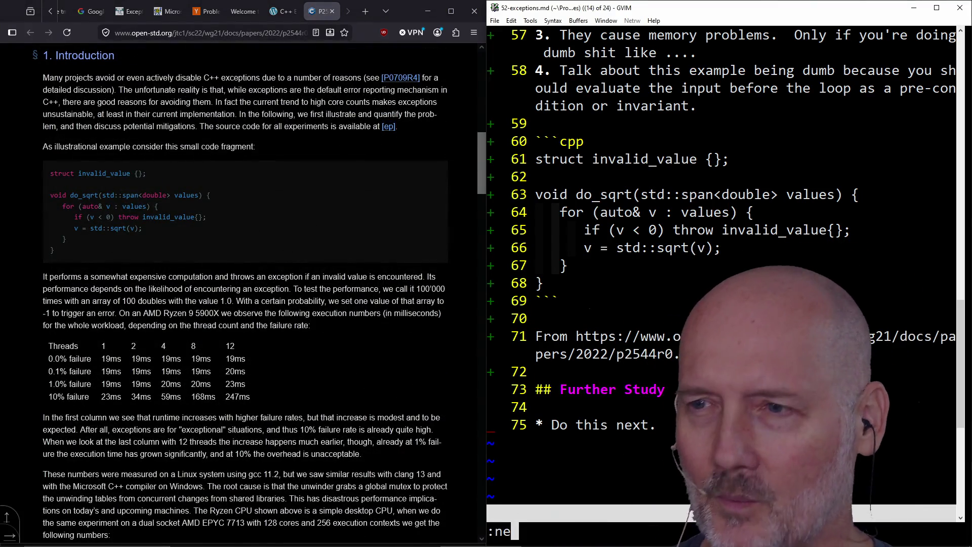
text(w)
- In a new buffer above the notes, type a std::vector<double> do_sqrt(... values) { } skeleton
key(Return)
key(i)
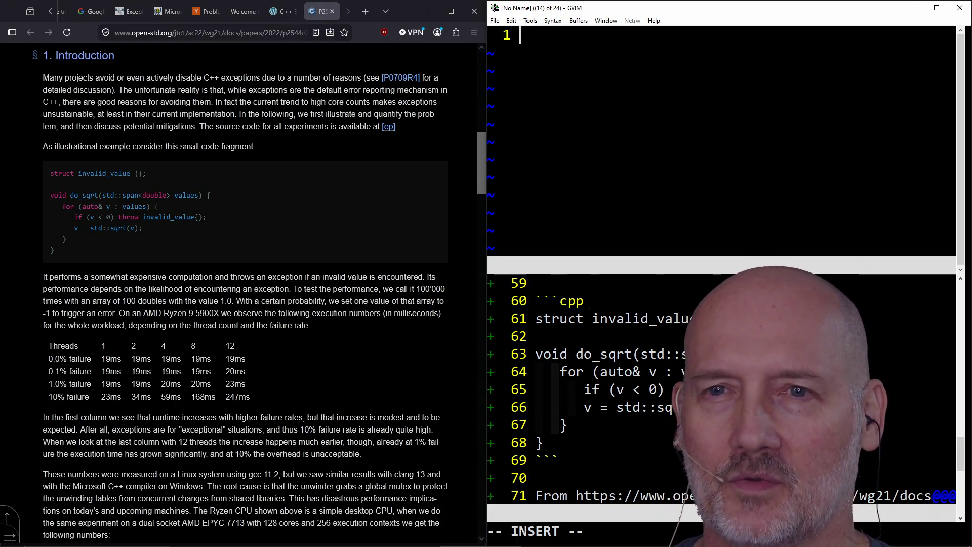
key(Return)
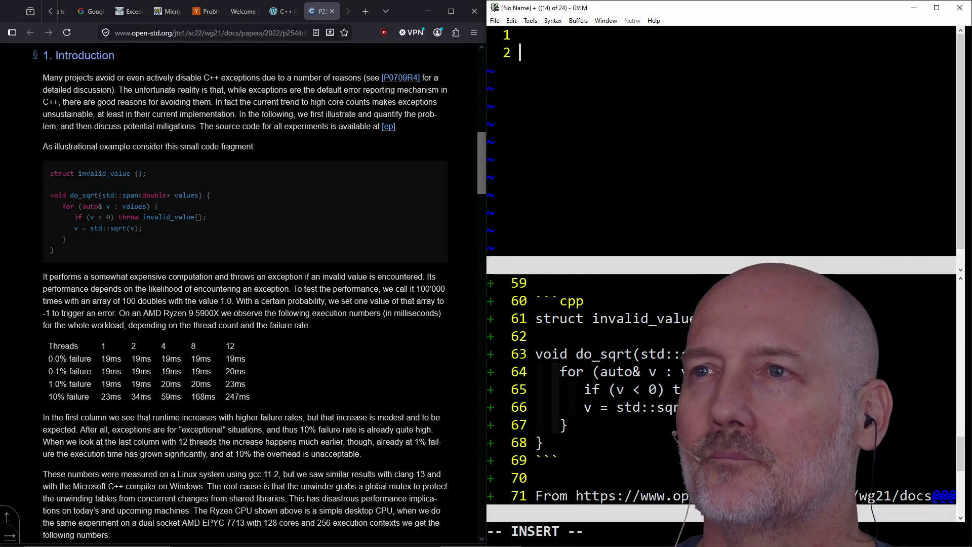
text(std::vector<)
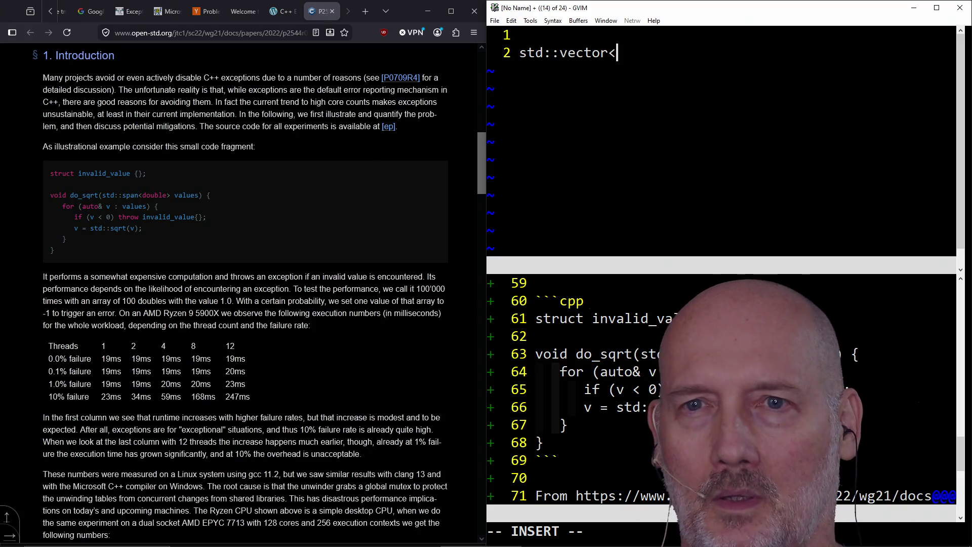
text(double)
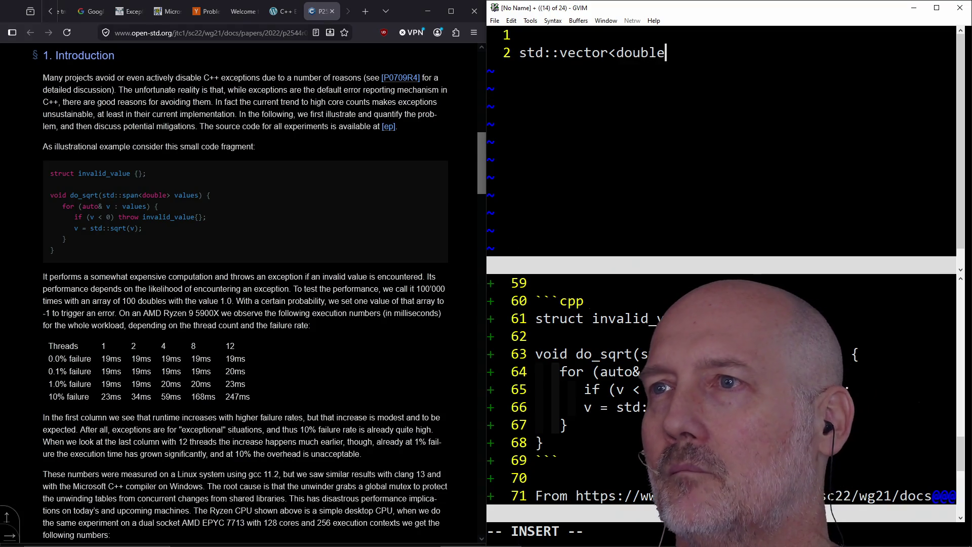
text(> do)
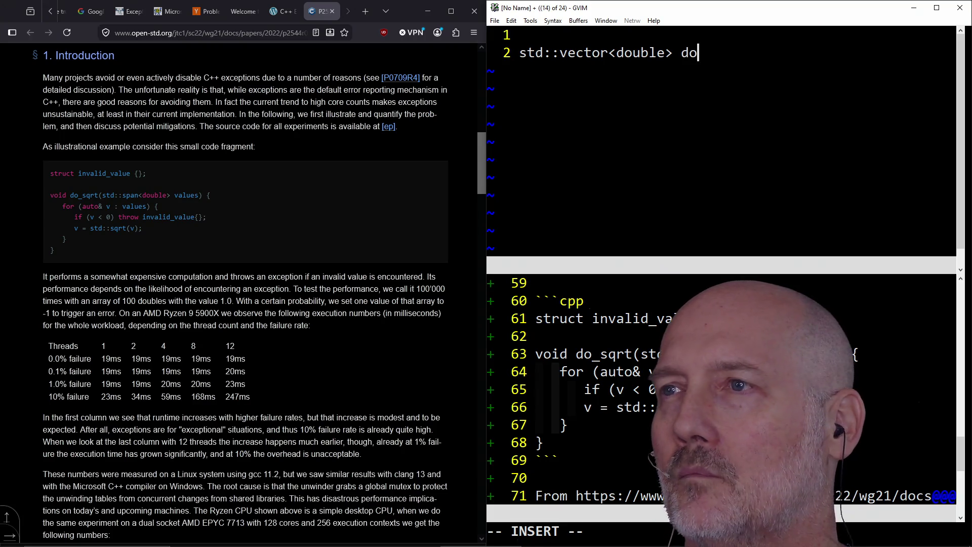
text(_sqrt()
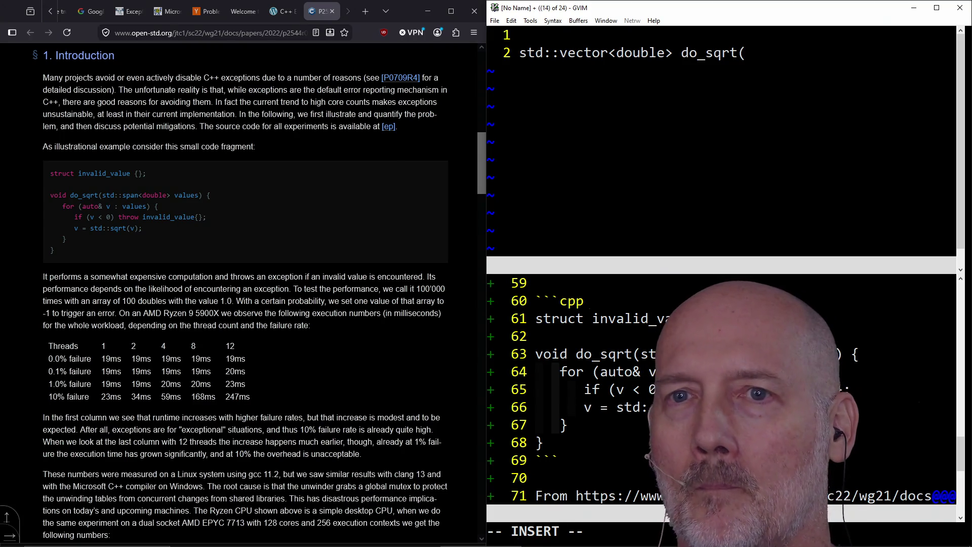
text(std::ps)
key(BackSpace)
text(ps)
text(pan)
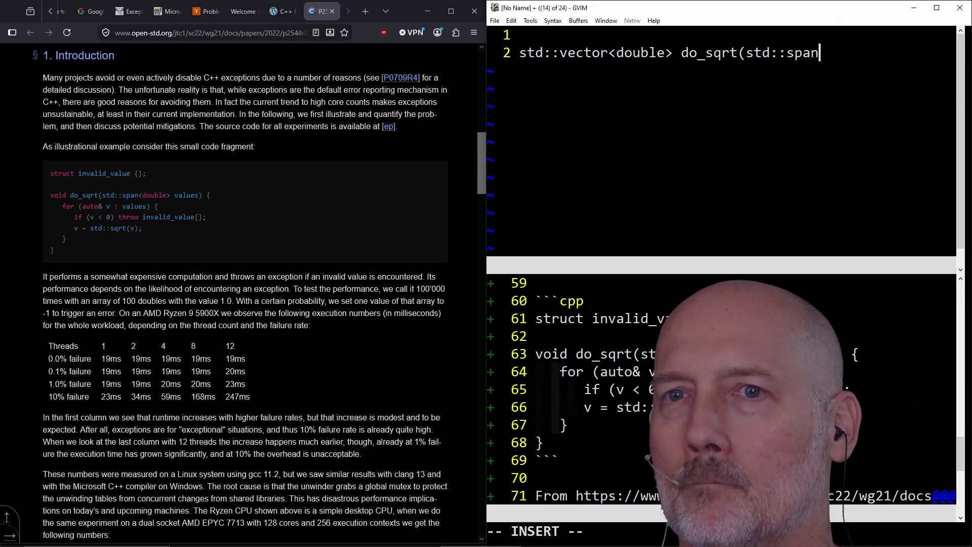
text(<double>)
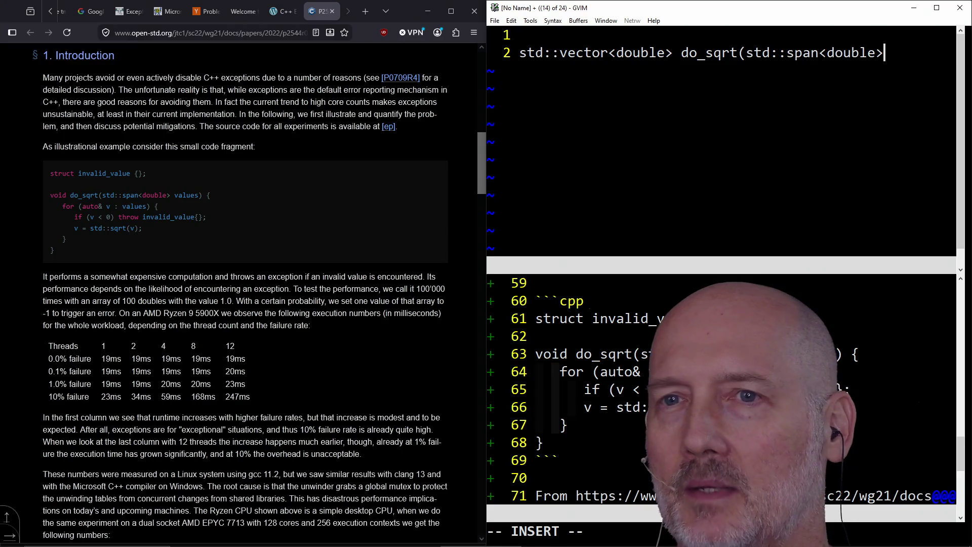
text( values)
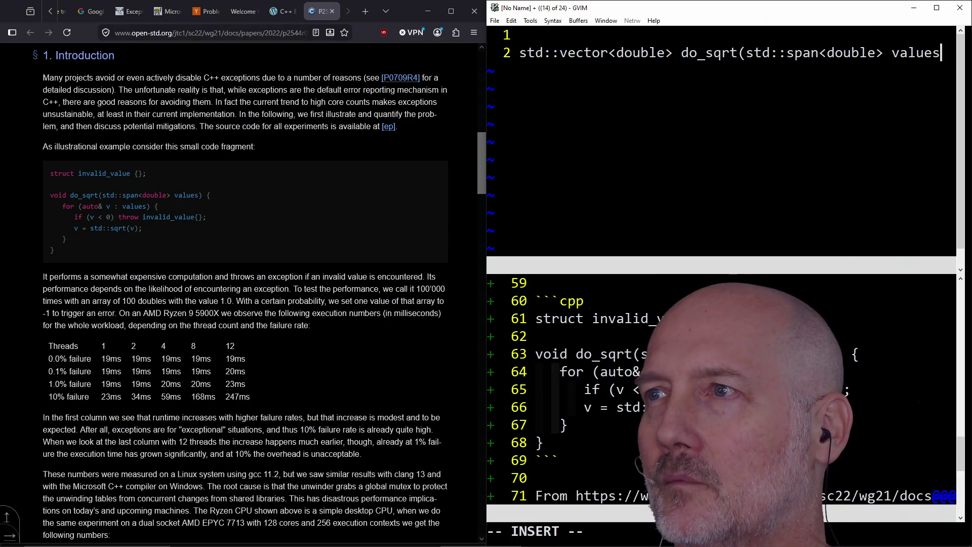
text() {)
key(Return)
key(Return)
text(})
- Change the span parameter type to vector<double> and open an indented line in the body
key(Escape)
key(k)
key(k)
key(l)
key(f)
key(o)
key(w)
key(w)
key(w)
text(cwvector<)
key(Escape)
key(j)
key(d)
key(d)
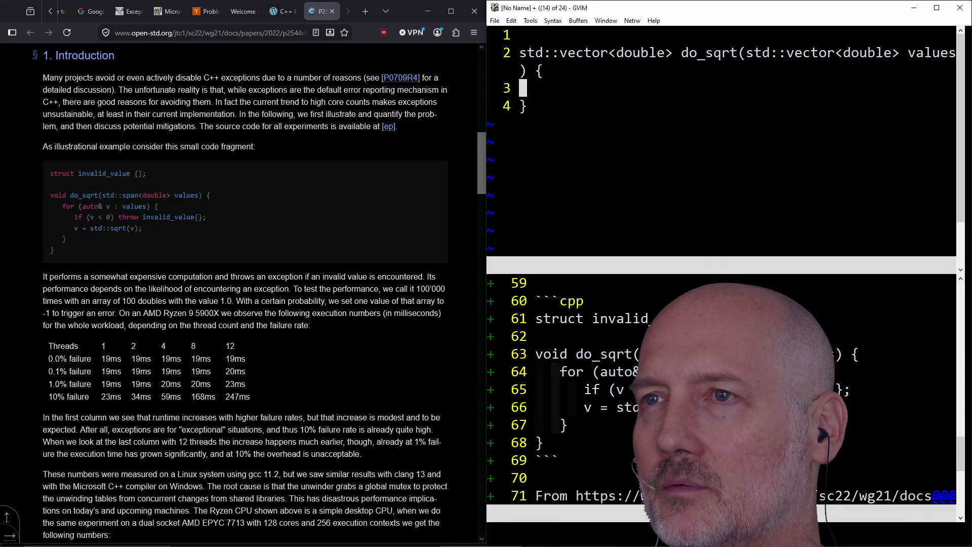
key(k)
key(A)
key(Return)
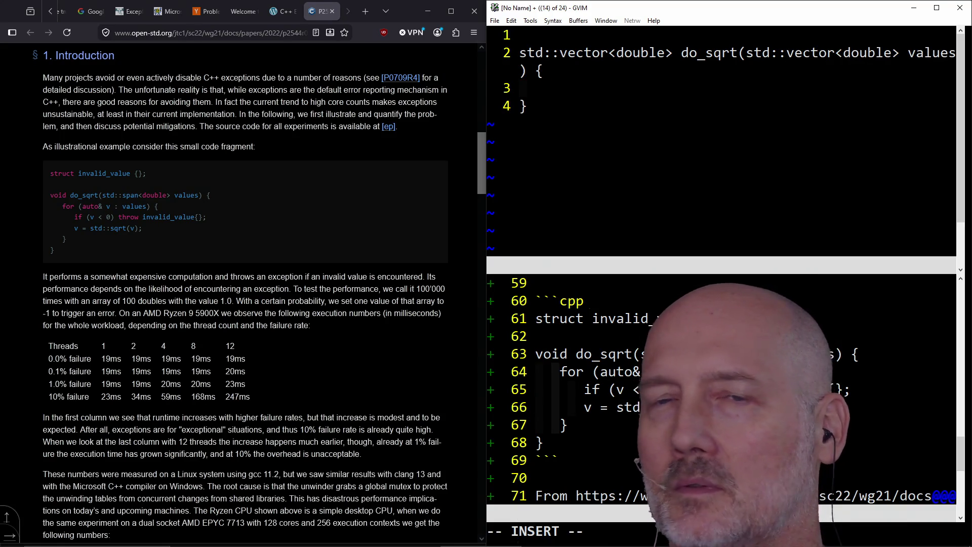
- Begin the for(auto loop, briefly change the parameter type to auto, then undo it
text(for()
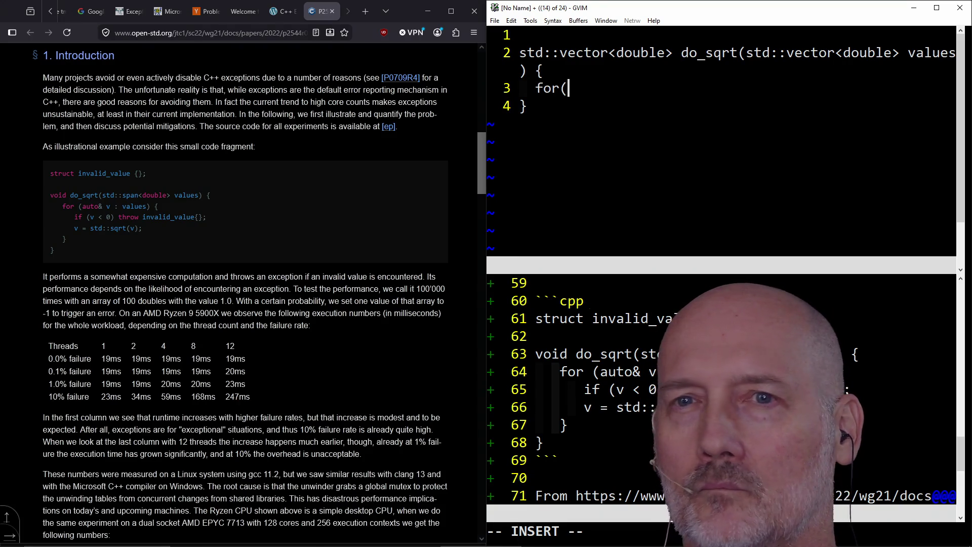
text(auto& v :)
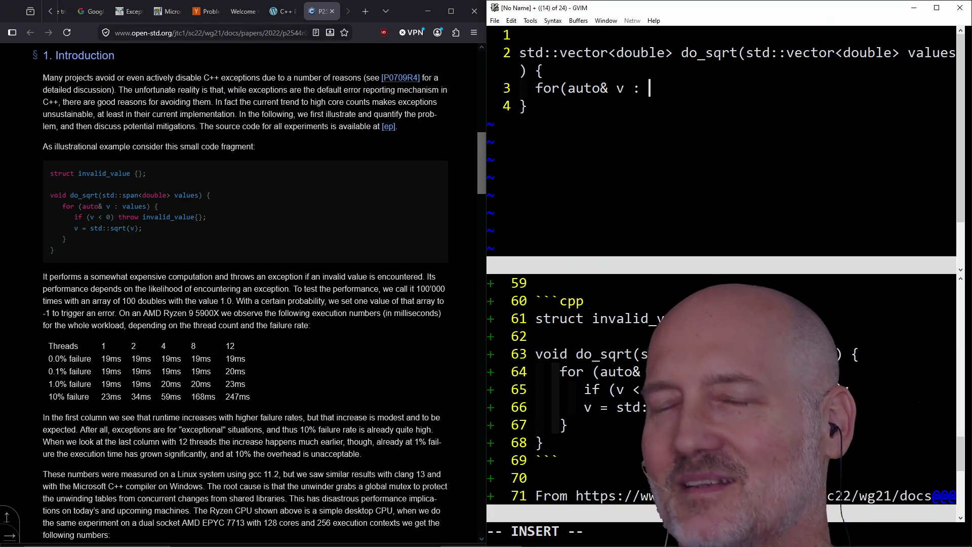
key(Escape)
key(Up)
key(Right)
key(Right)
key(Right)
key(Right)
key(Right)
key(Right)
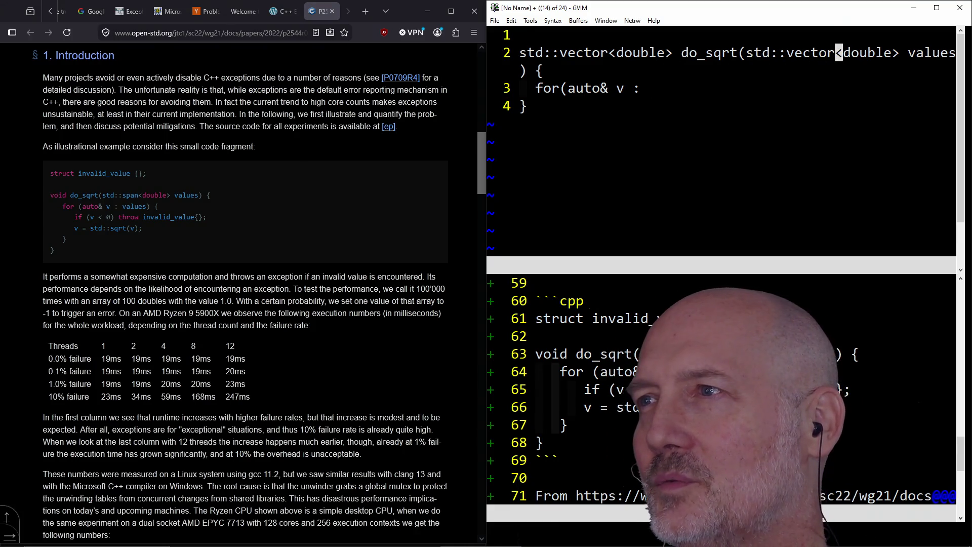
key(v)
key(Right)
key(Left)
key(Left)
key(Left)
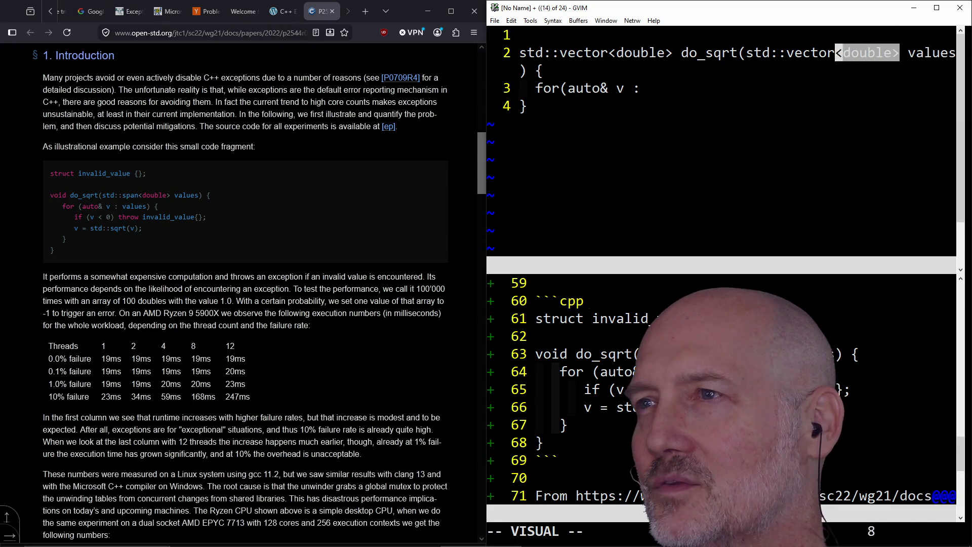
text(cauto)
key(Escape)
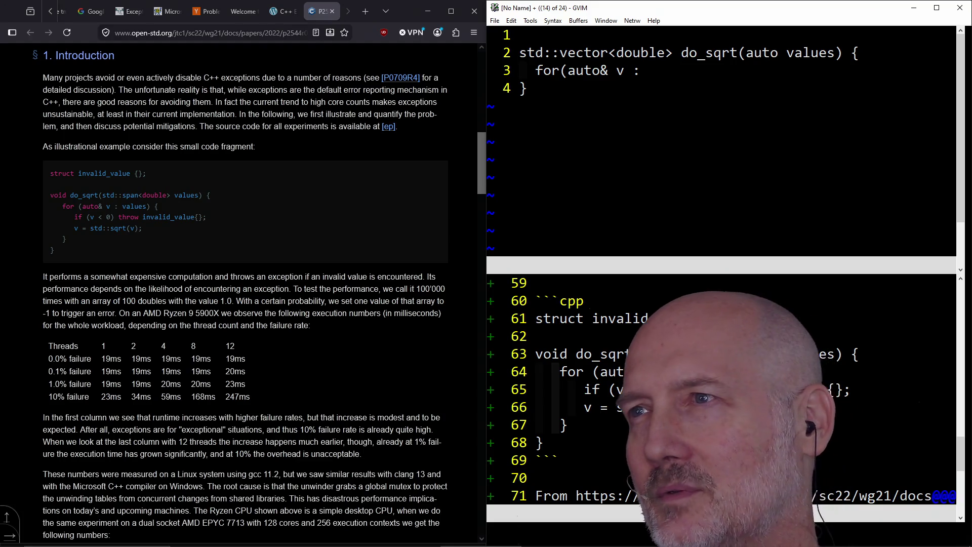
key(u)
- Complete the loop over values with the body v = std::sqrt(v);
key(j)
key(j)
key(k)
key(A)
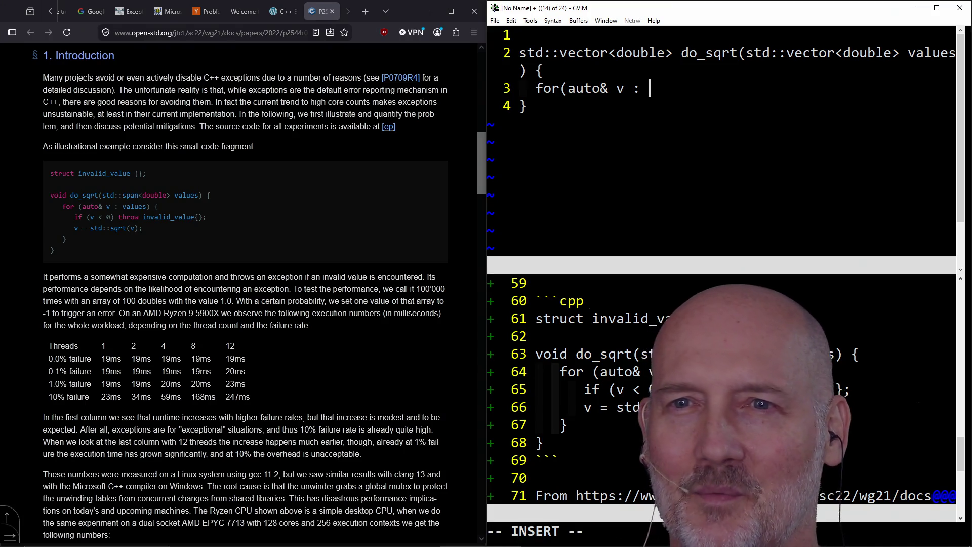
text(values) {)
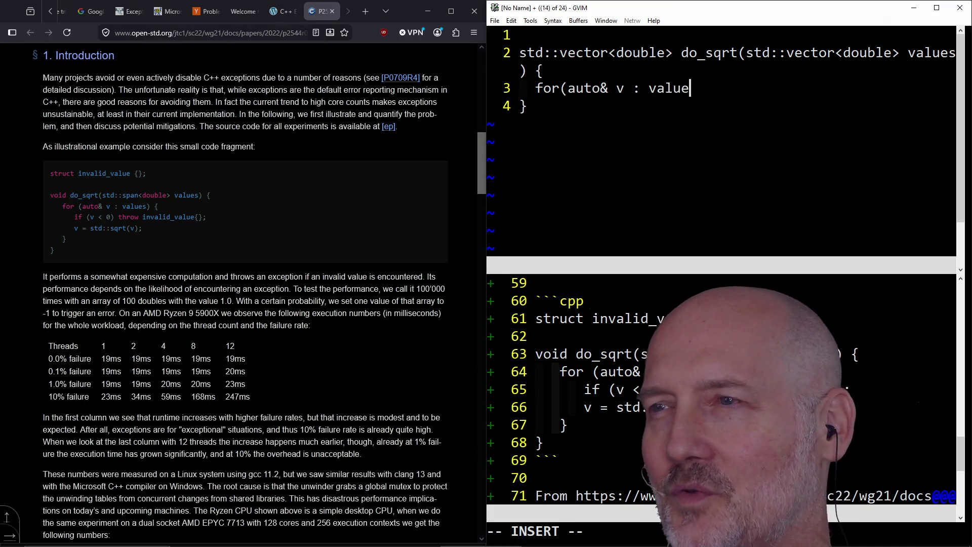
key(Return)
text(})
key(Escape)
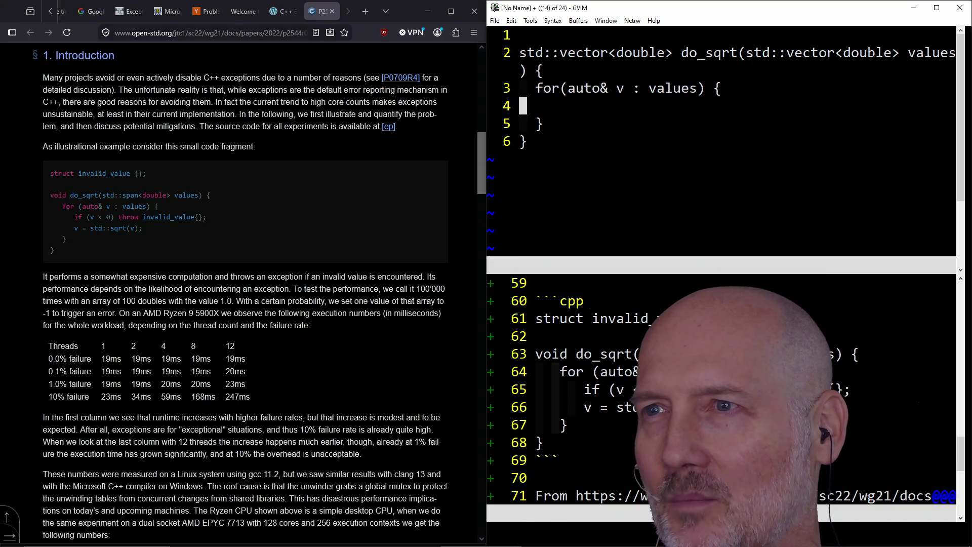
key(O)
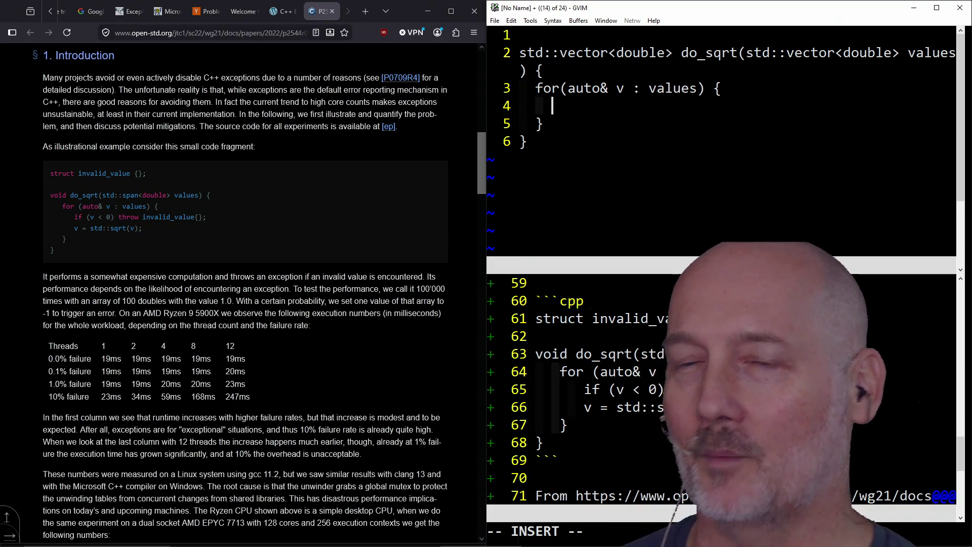
text(v )
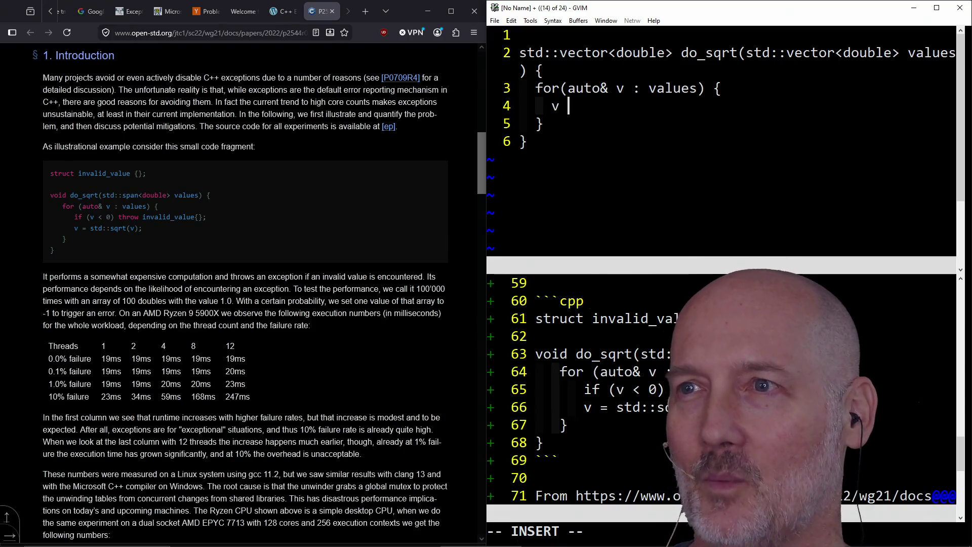
text(= std::sqru)
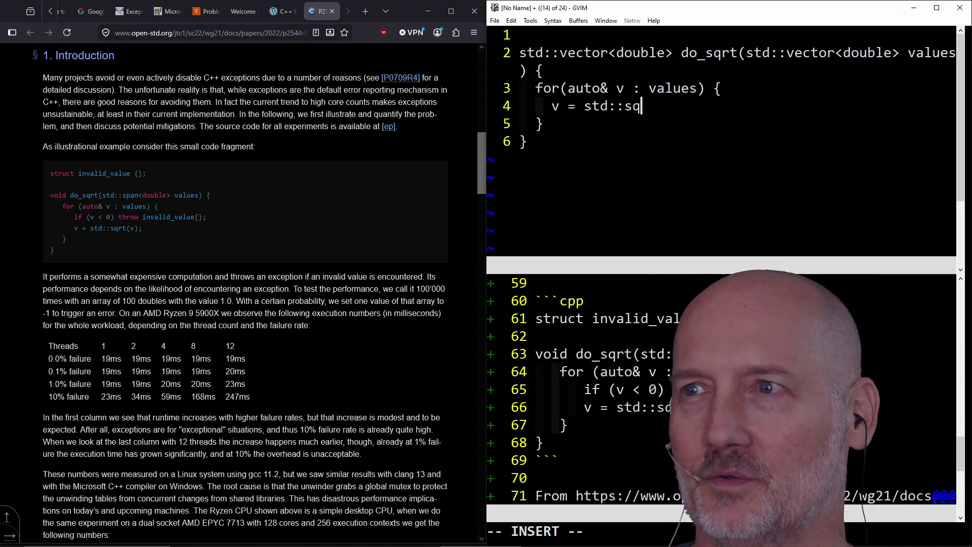
key(BackSpace)
text(t(v);)
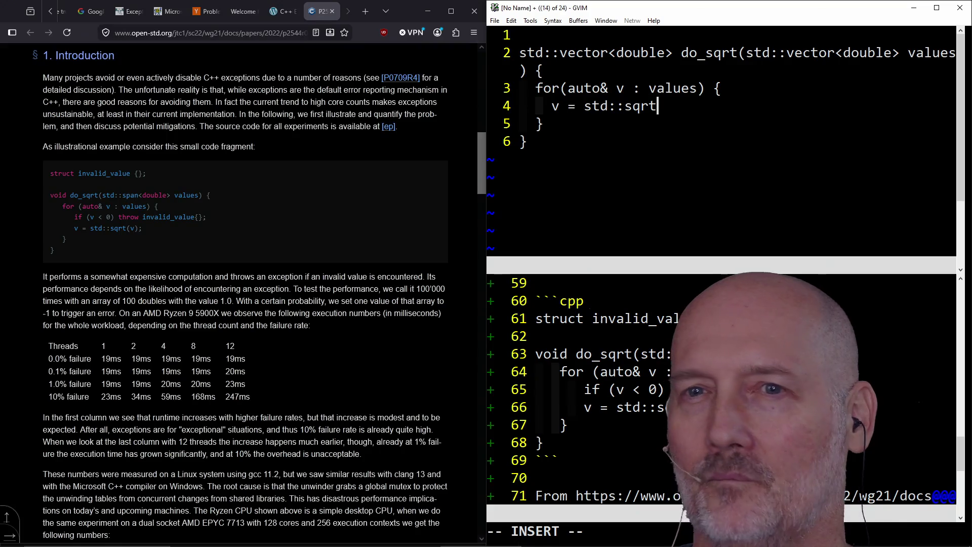
- Add blank lines between the function signature and the loop
key(Up)
key(End)
key(Return)
click(561, 52)
key(Return)
key(Escape)
key(u)
key(o)
key(Return)
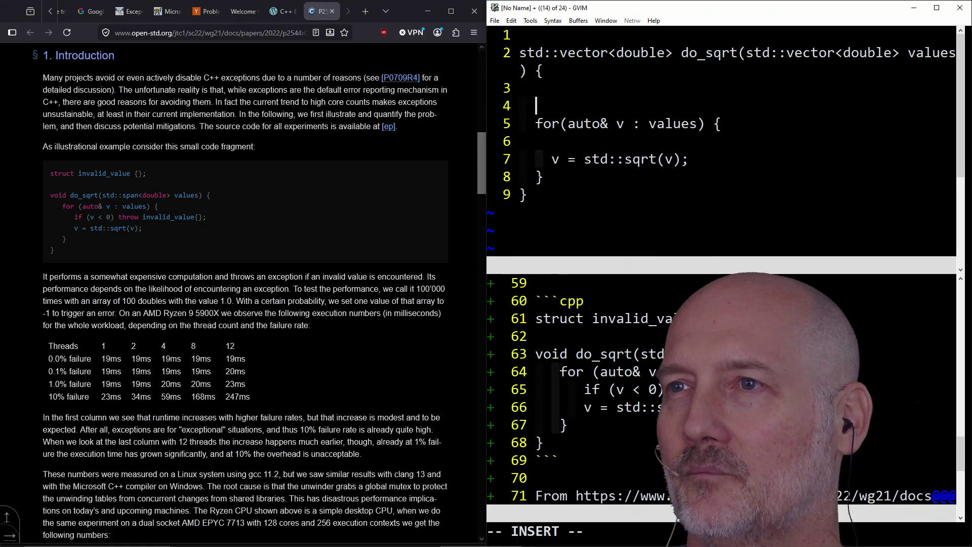
- Declare 'std::vector<double> exceptions' at the top of the do_sqrt function
key(BackSpace)
key(Return)
key(Up)
key(Return)
text(std::vectord)
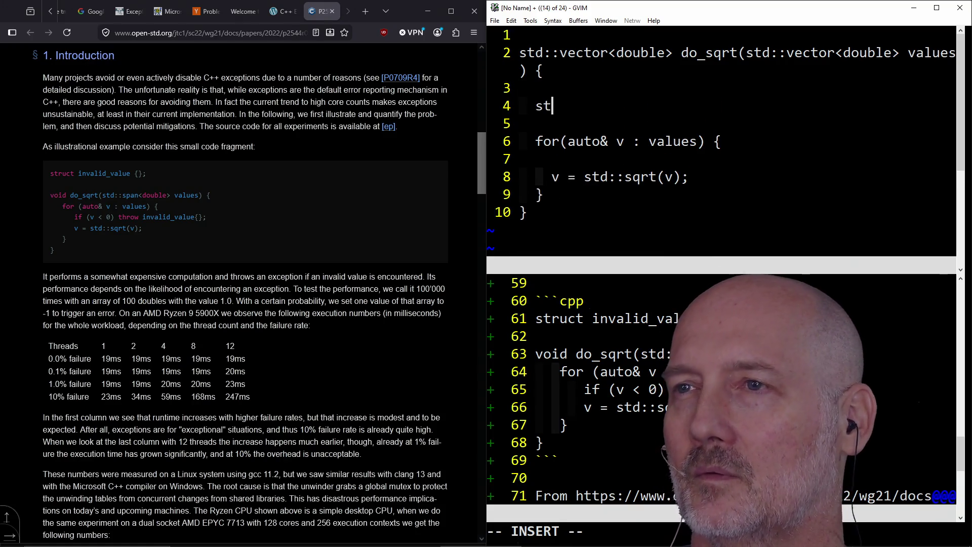
key(BackSpace)
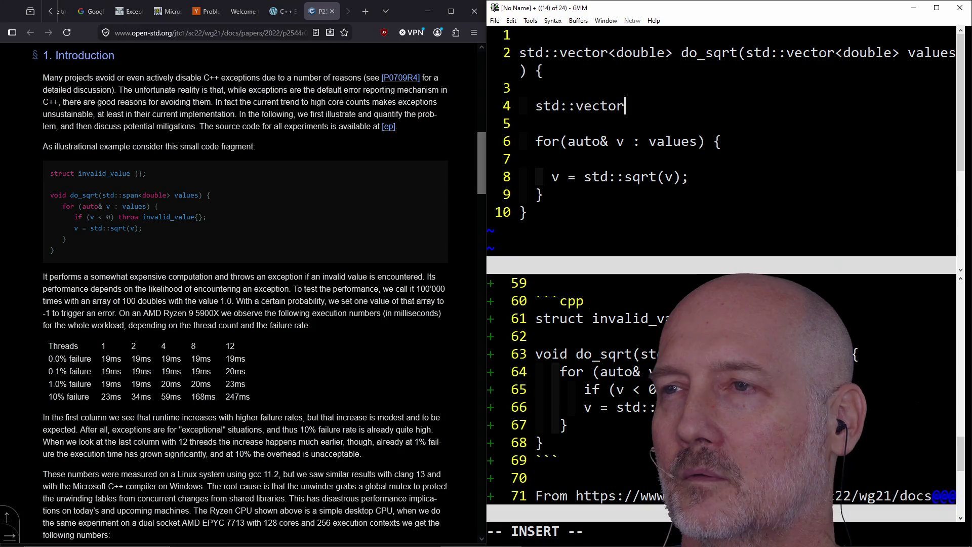
text(<doub)
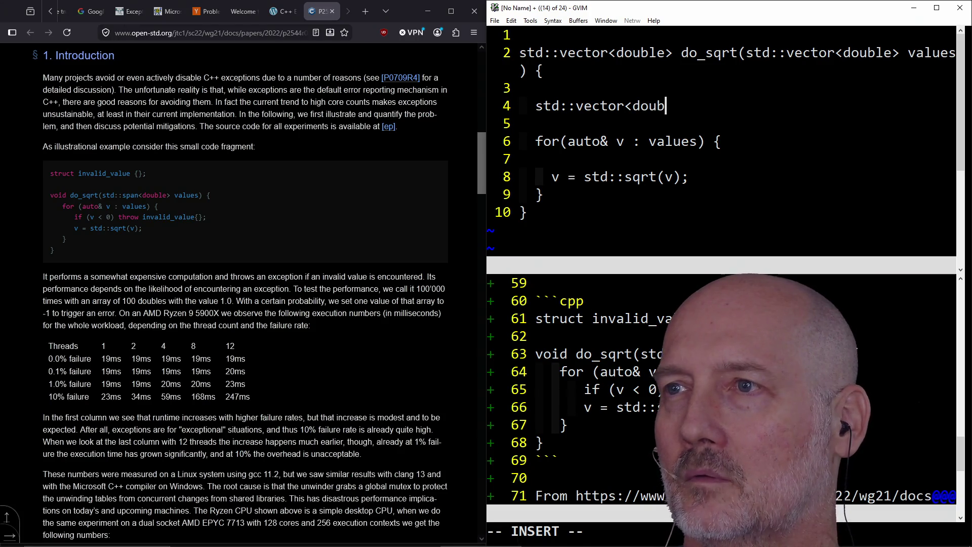
text(le> exceptions)
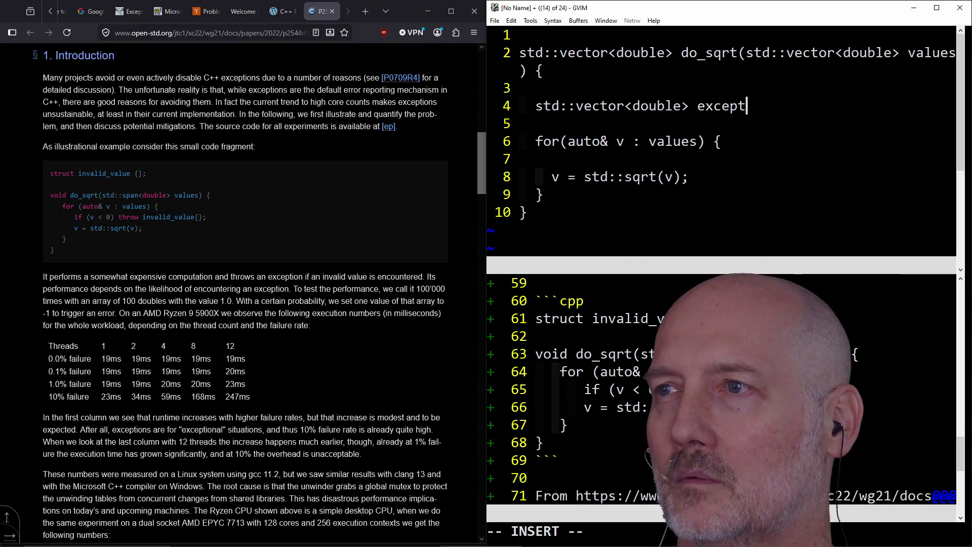
- Add 'if(v < 0) exceptions.push_back(v);' inside the loop body
key(Down)
key(Down)
key(Down)
key(BackSpace)
key(Return)
text(if()
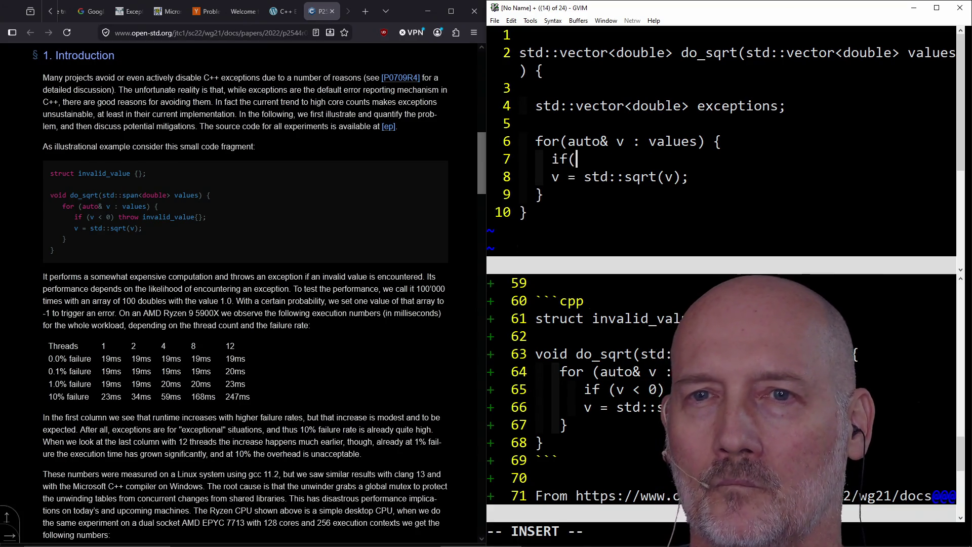
text(v < 0))
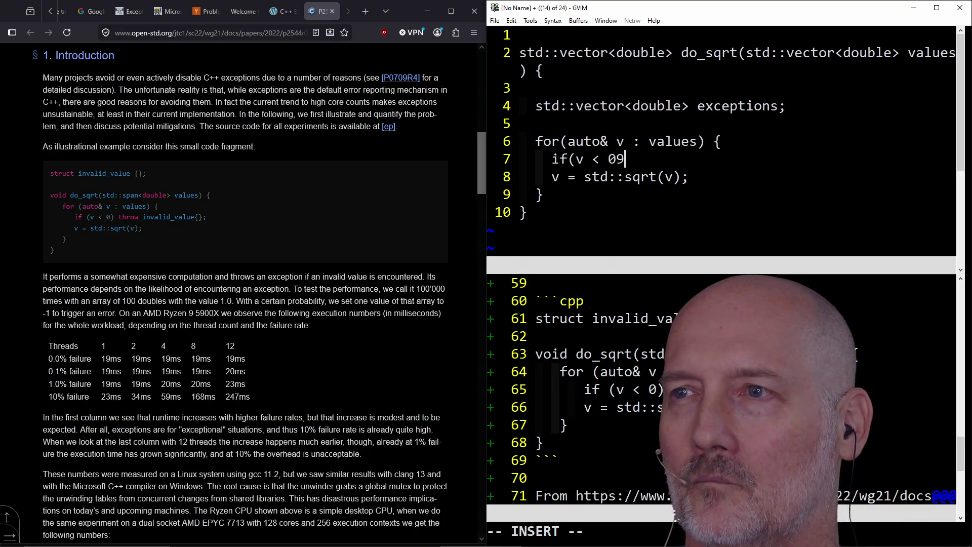
text( except)
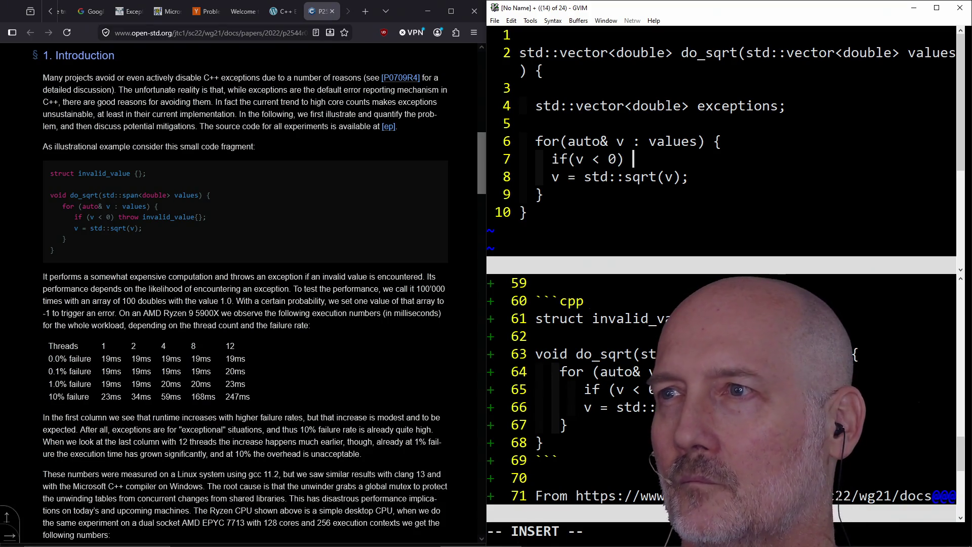
text(ions.push_back()
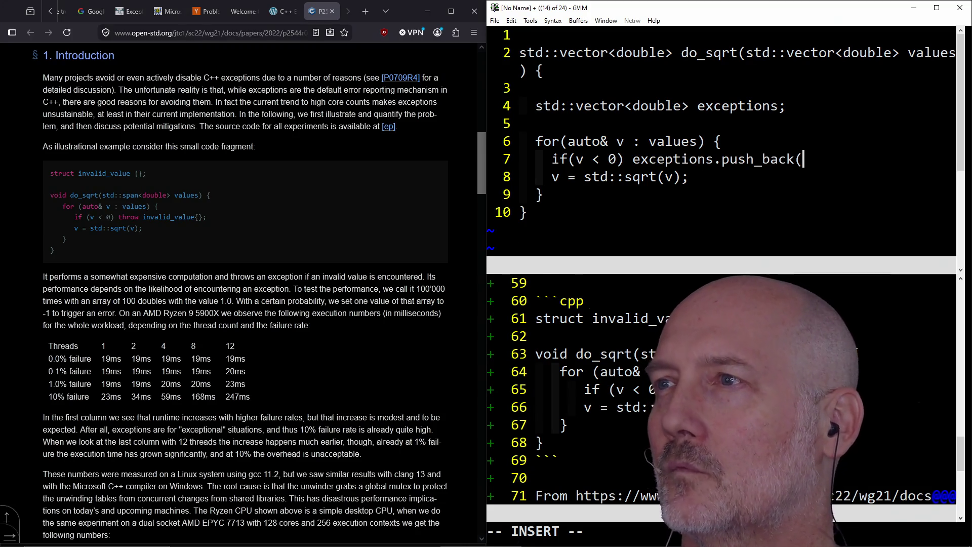
text(v))
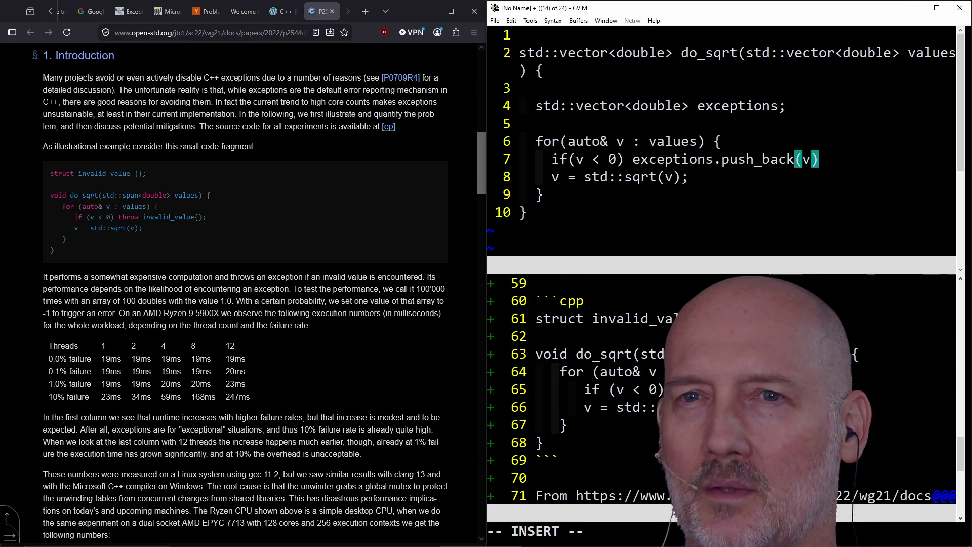
text(;)
key(Escape)
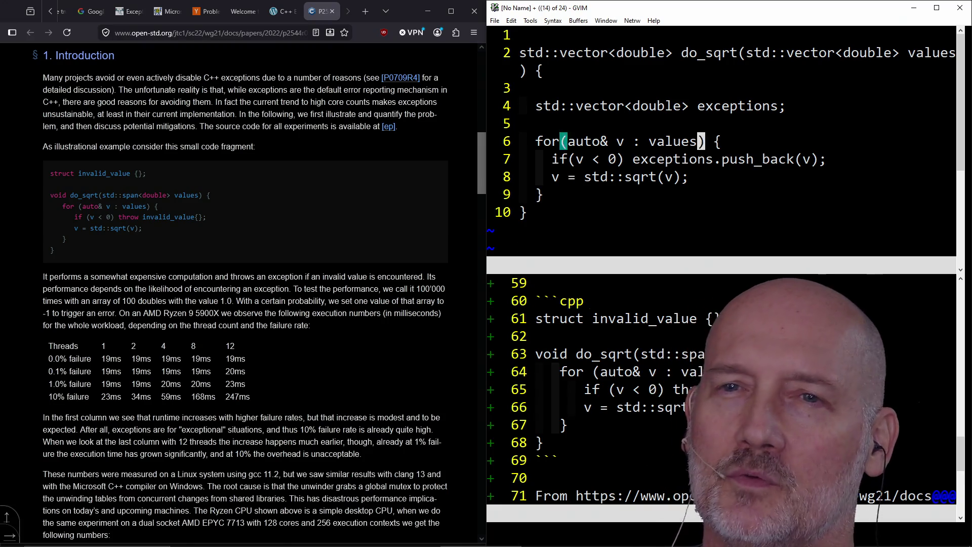
- Change the loop variable type from auto& to double and run :wa
click(595, 141)
click(605, 141)
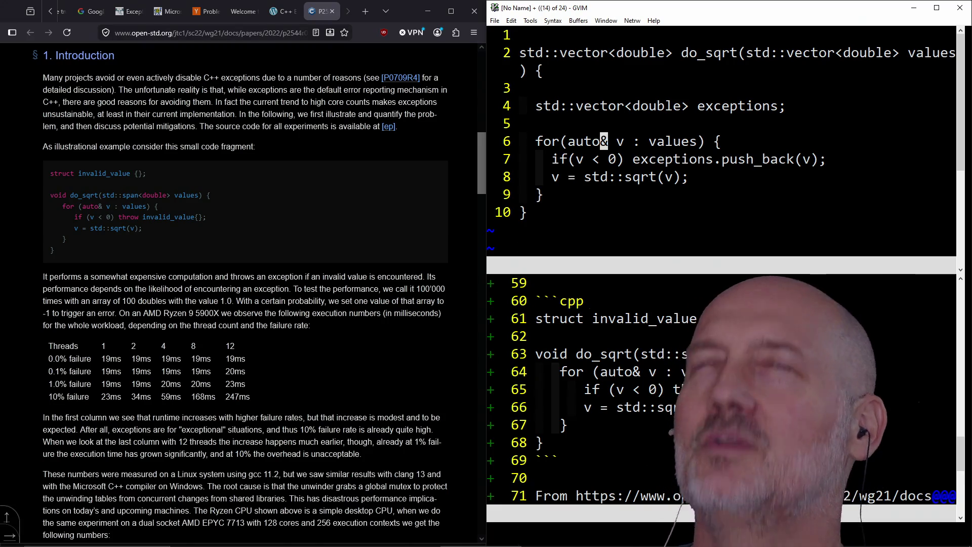
key(h)
key(h)
key(h)
key(v)
key(l)
key(l)
key(l)
text(cdouble)
key(Escape)
text(j:wa)
key(Return)
- Add 'return exceptions;' below the loop
key(k)
key(j)
key(j)
key(j)
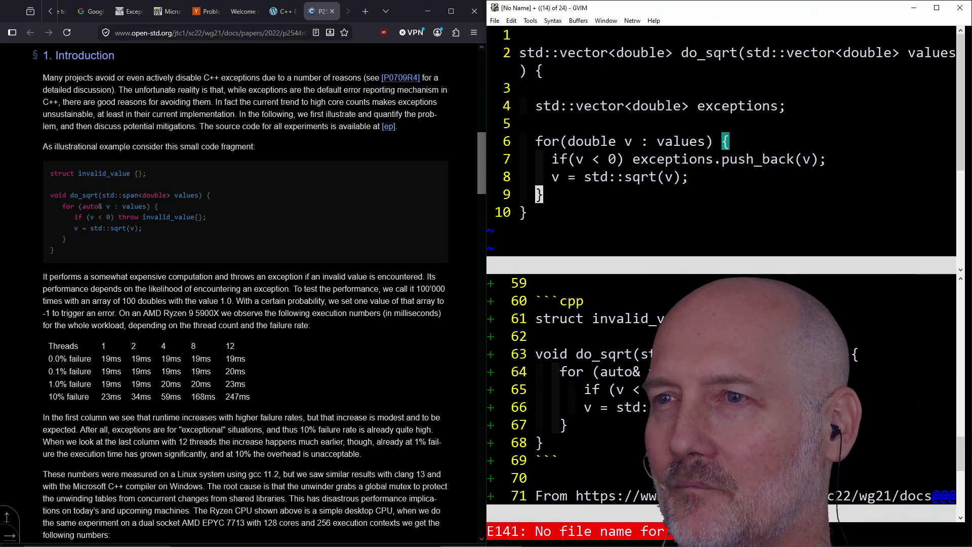
key(o)
key(Return)
text(return excep)
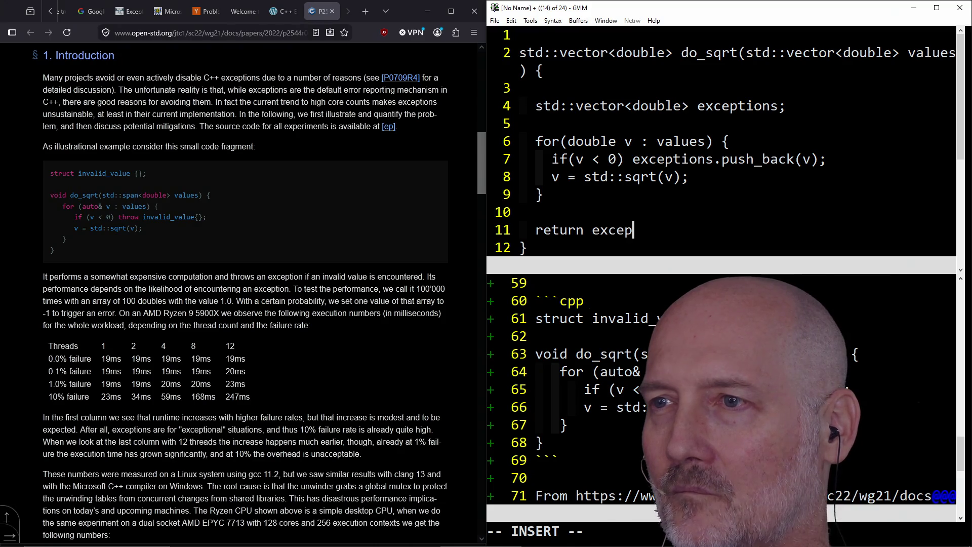
text(tions;)
key(Escape)
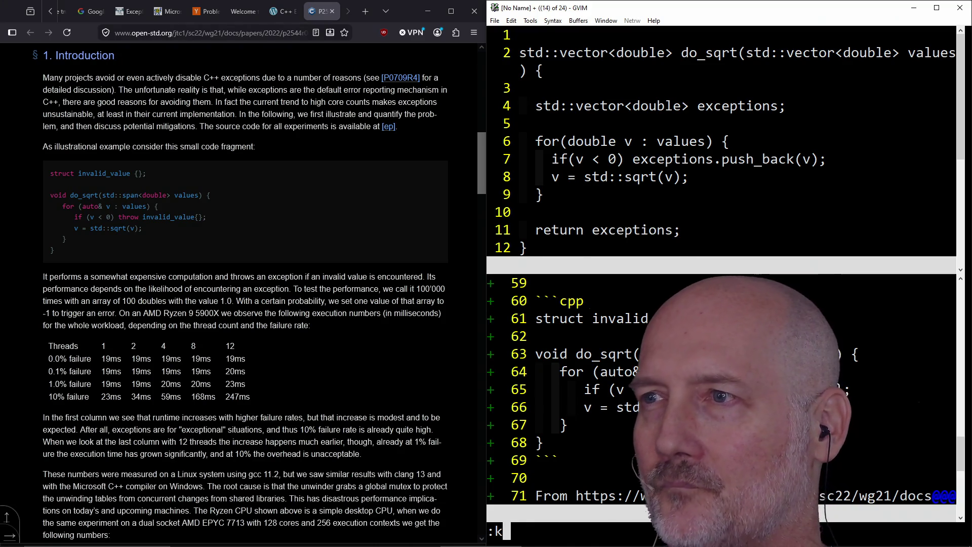
key(k)
key(k)
key(k)
key(k)
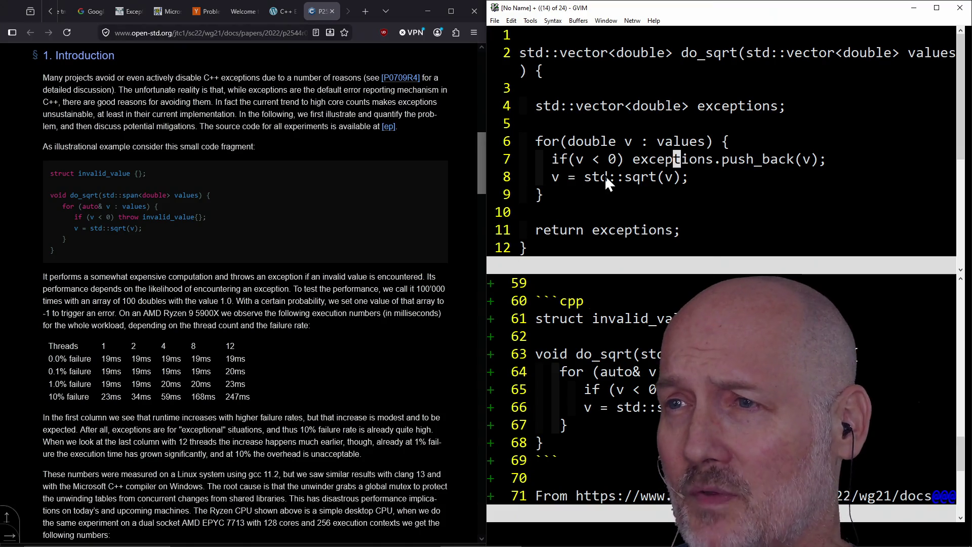
- Walk through the exceptions vector, loop and push_back, then delete the blank line after the opening brace
click(636, 161)
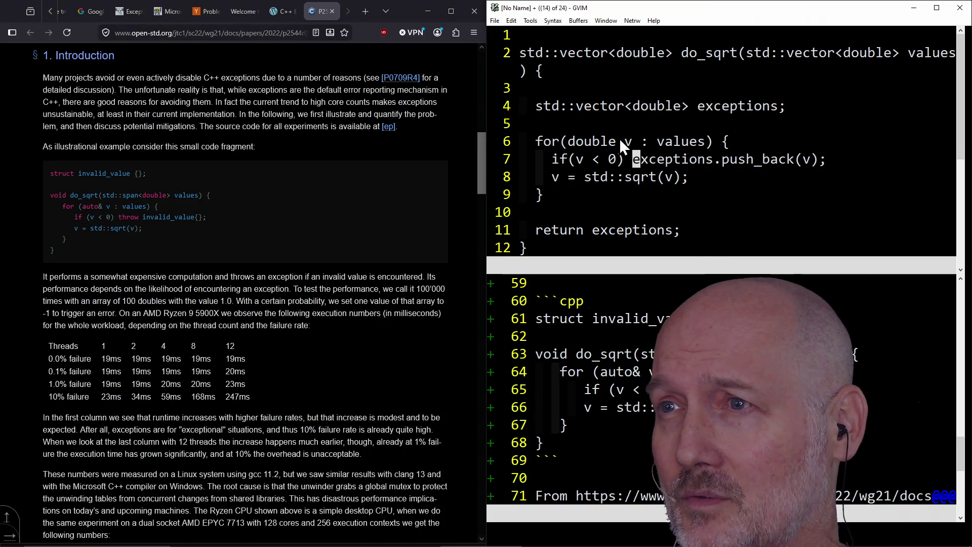
click(702, 143)
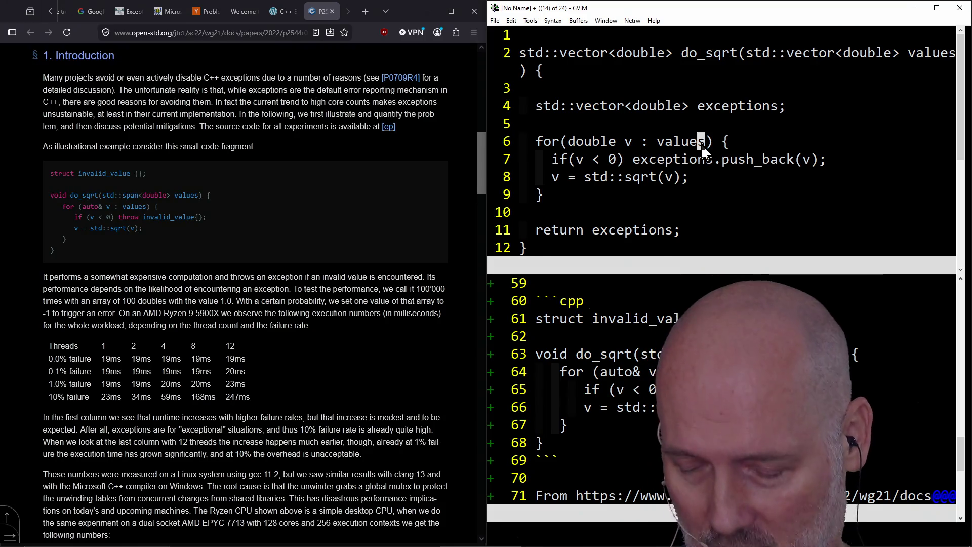
click(628, 145)
click(725, 161)
click(799, 161)
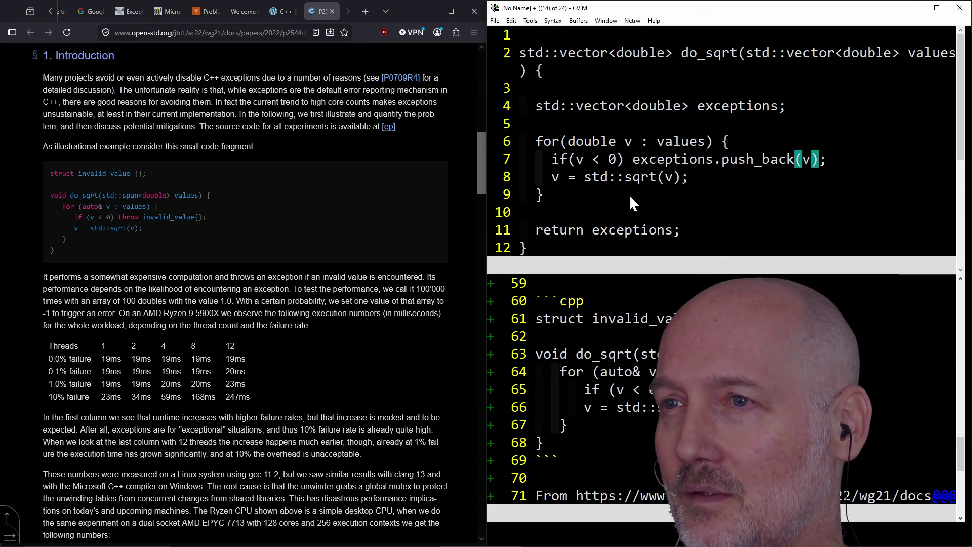
click(551, 195)
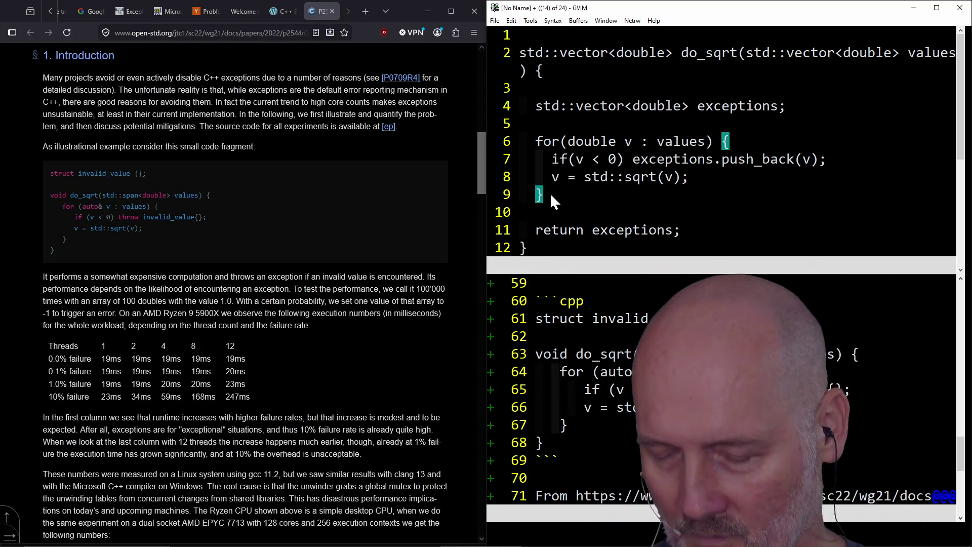
key(k)
key(k)
key(k)
key(k)
key(d)
key(d)
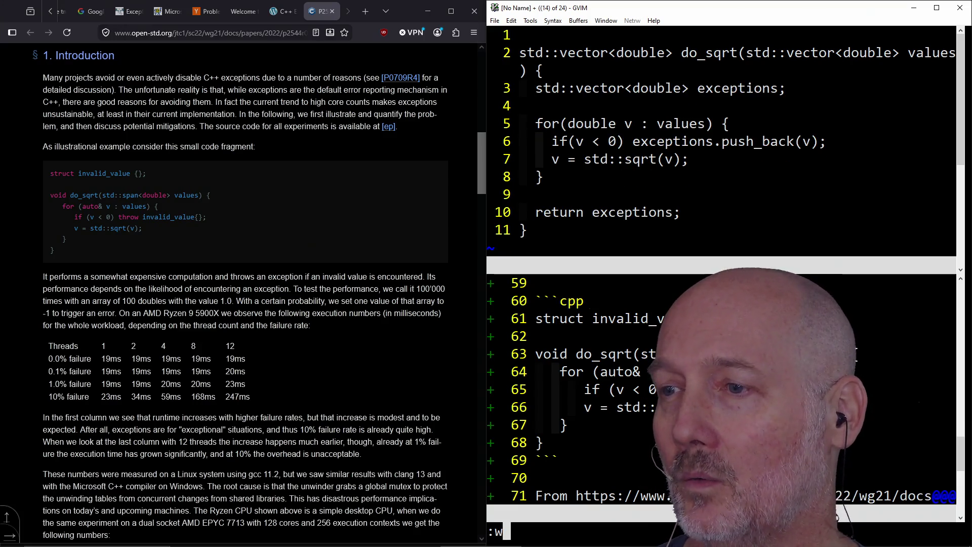
click(541, 236)
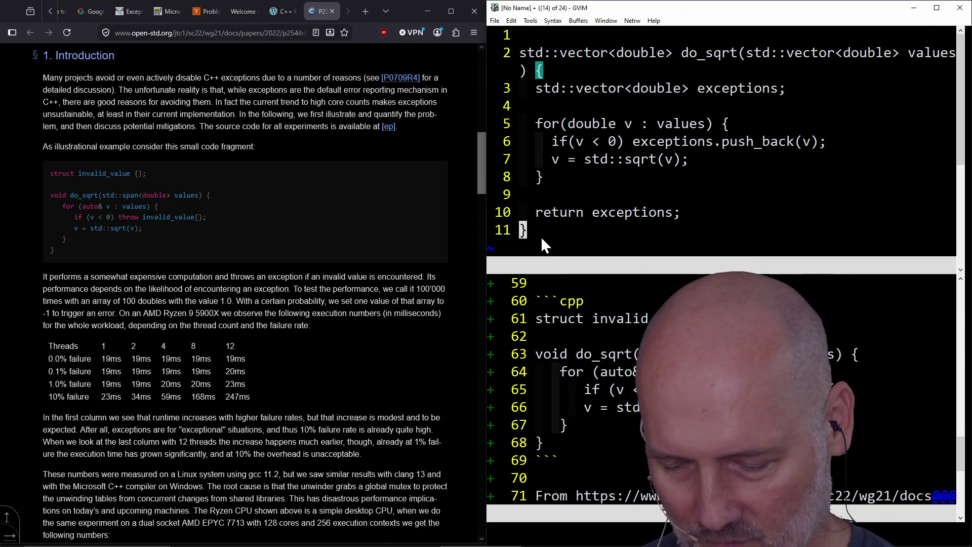
- Switch to a blank whiteboard and draw the IRS box at the upper left
key(ctrl+2)
key(k)
mouse_move(150, 98)
mouse_down()
mouse_move(315, 237)
mouse_move(329, 223)
mouse_up()
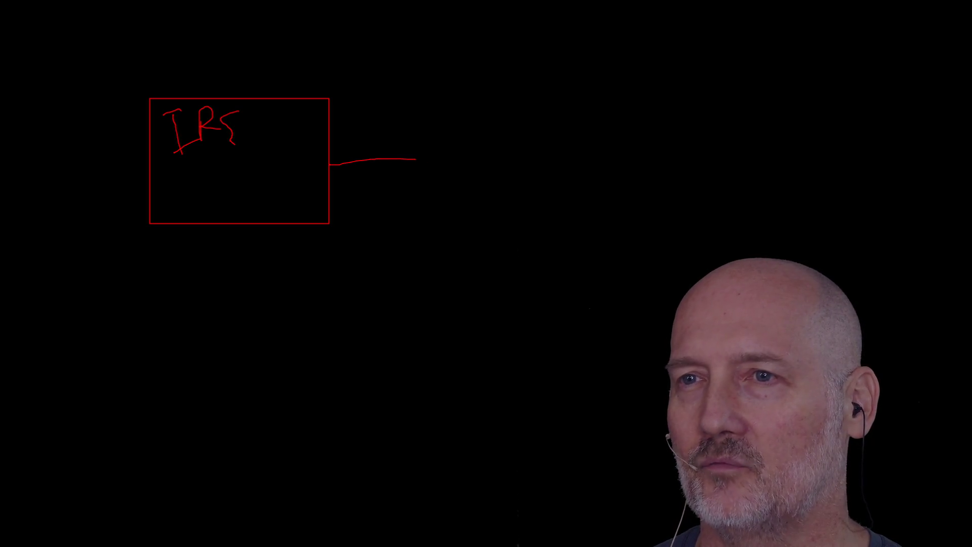
- Sketch a middle box, a bug figure on the right, and a green note box above
drag(440, 124, 558, 217)
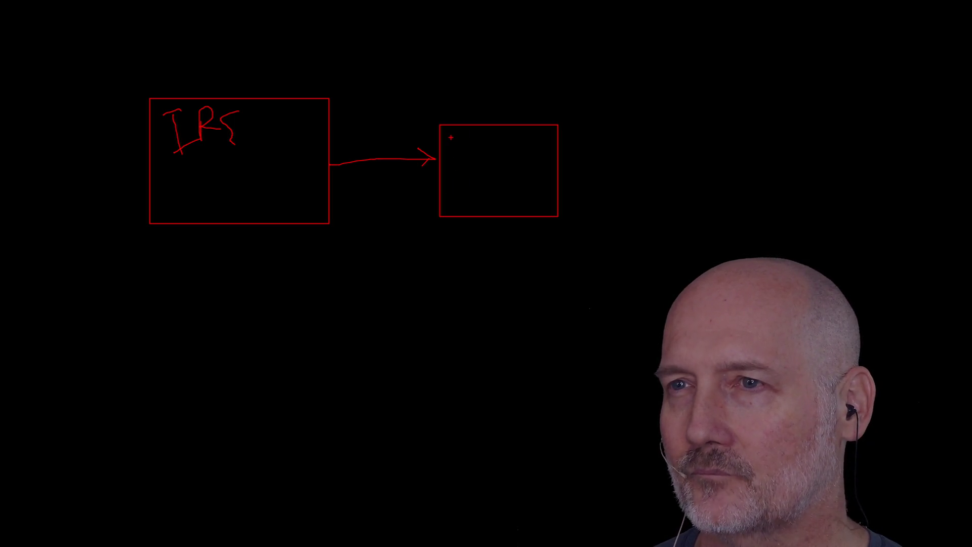
mouse_move(462, 169)
mouse_down()
mouse_move(621, 165)
mouse_move(647, 192)
mouse_move(747, 207)
mouse_up()
drag(668, 157, 668, 155)
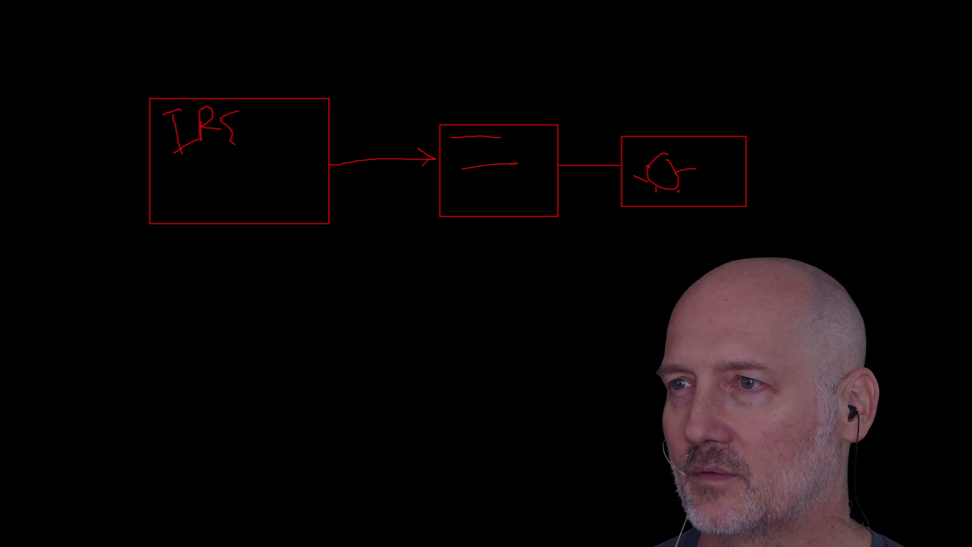
drag(507, 124, 506, 80)
mouse_move(443, 30)
mouse_down()
mouse_move(515, 86)
mouse_move(569, 81)
mouse_up()
drag(460, 55, 490, 53)
mouse_move(455, 67)
mouse_down()
mouse_move(508, 65)
mouse_move(502, 74)
mouse_up()
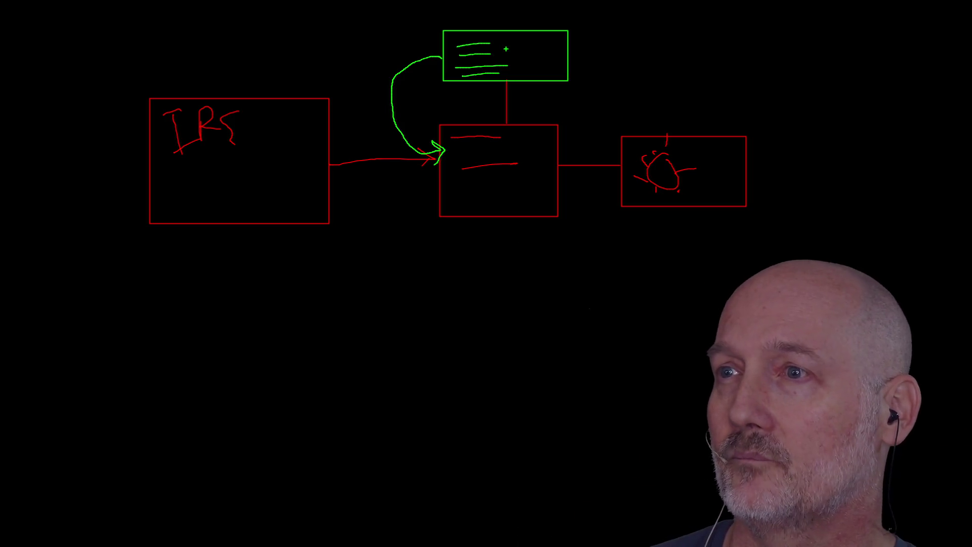
- Add a green arrow to the bug box and green strokes in the IRS box, then close the whiteboard
drag(557, 174, 618, 174)
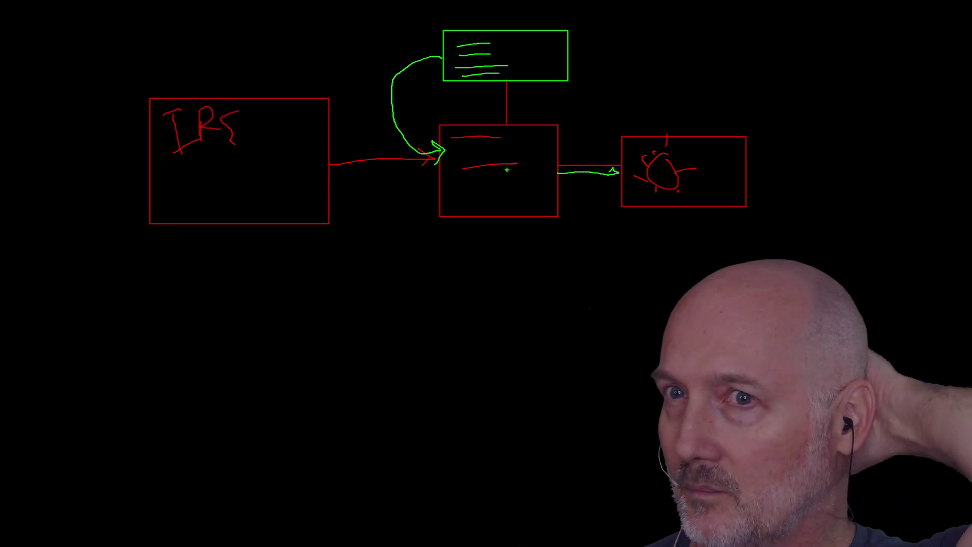
drag(193, 185, 296, 137)
drag(225, 216, 311, 173)
drag(184, 202, 278, 175)
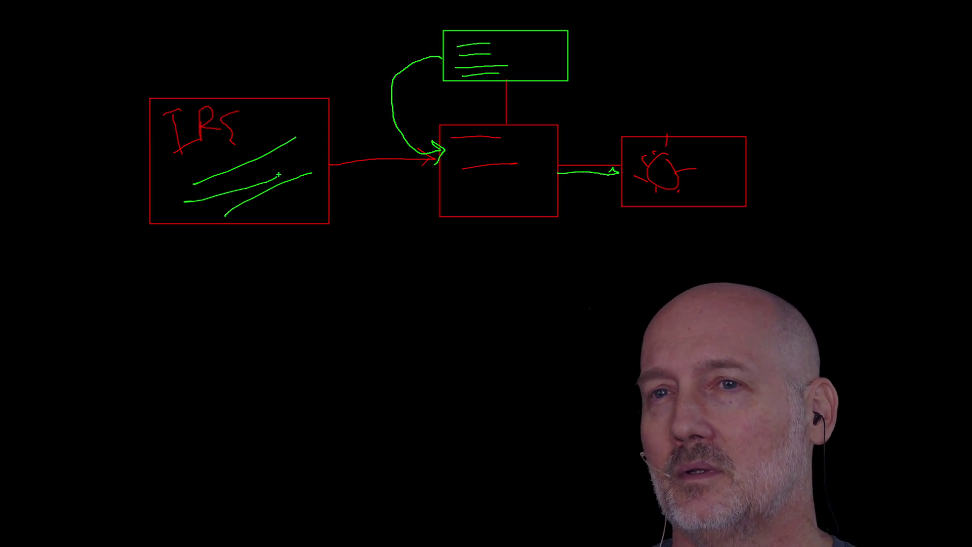
key(Escape)
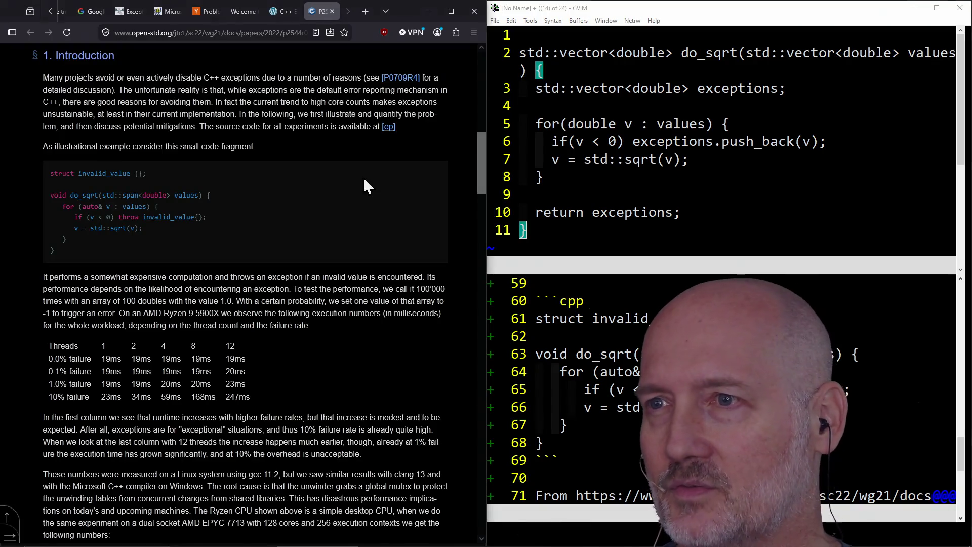
click(583, 184)
click(666, 140)
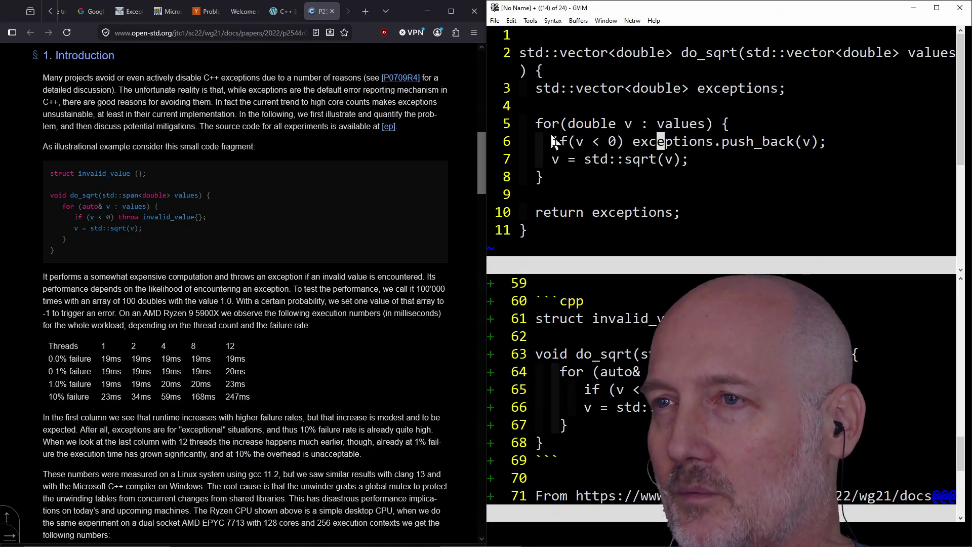
click(541, 123)
click(713, 125)
scroll(777, 152, down, 2)
scroll(783, 137, up, 2)
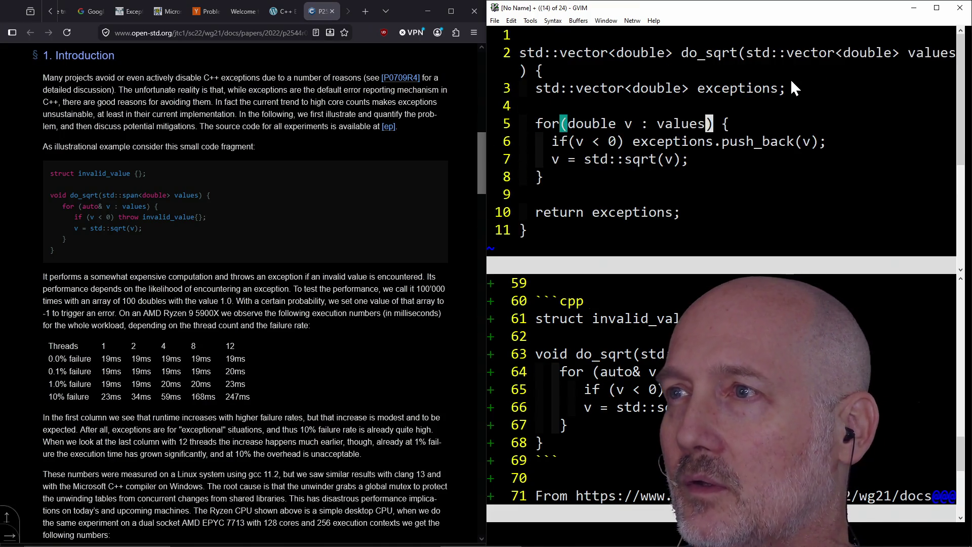
key(bracketleft)
key(braceleft)
click(788, 53)
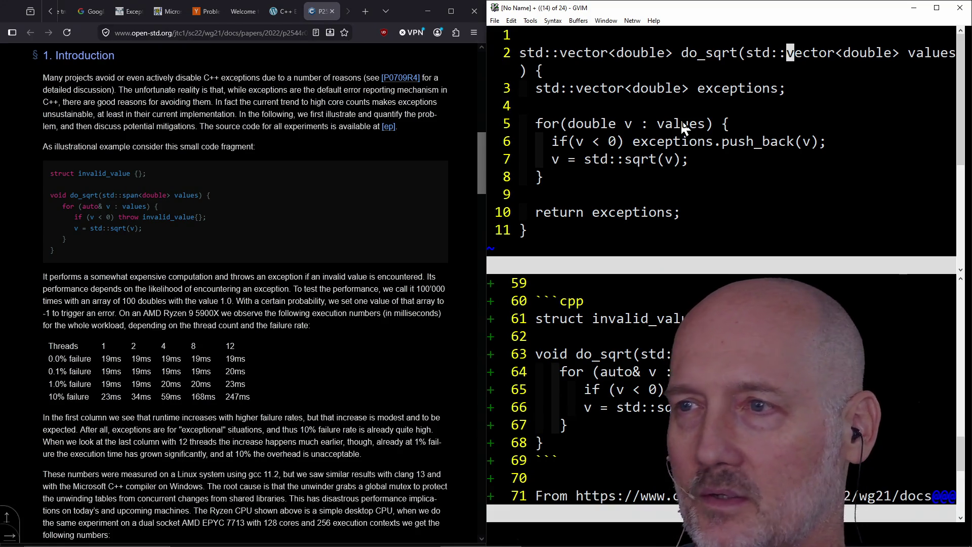
click(694, 90)
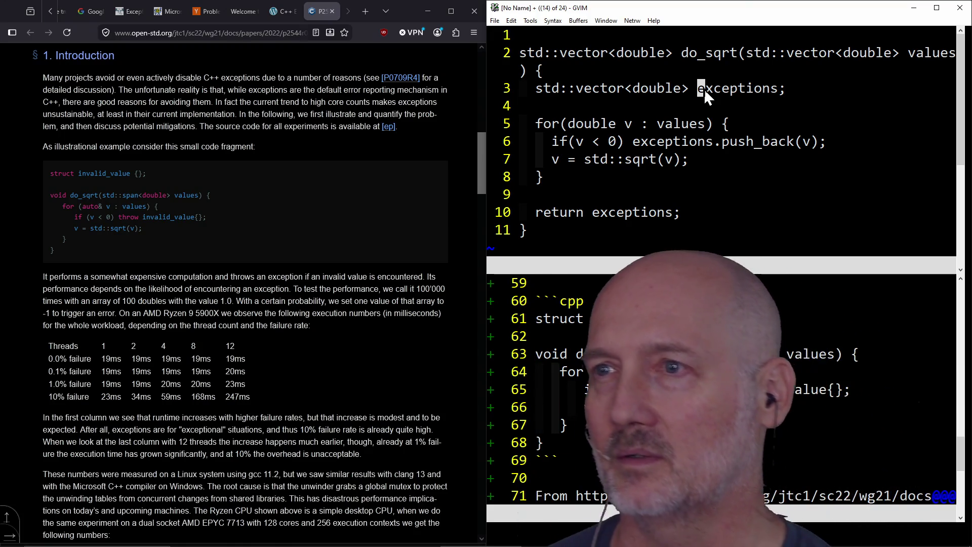
drag(634, 146, 755, 147)
click(760, 148)
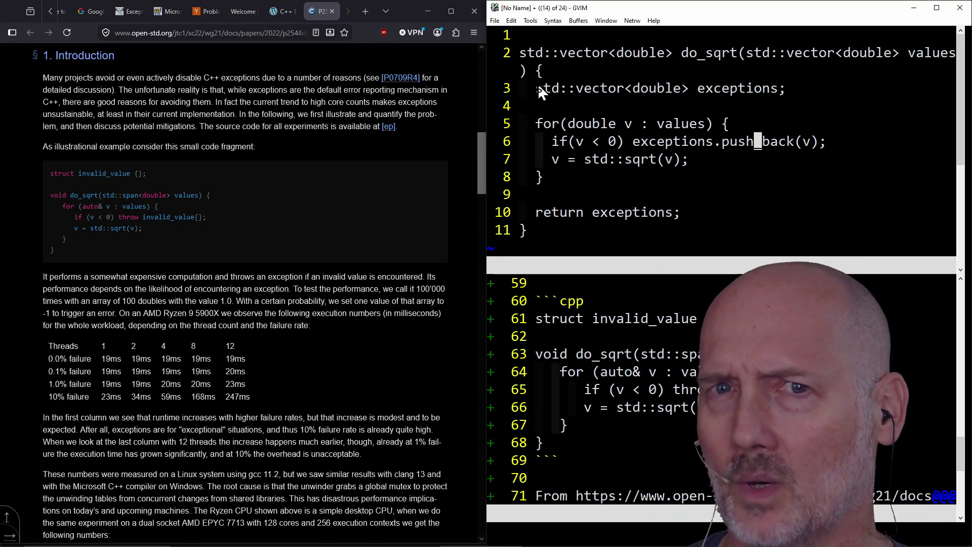
drag(539, 90, 731, 98)
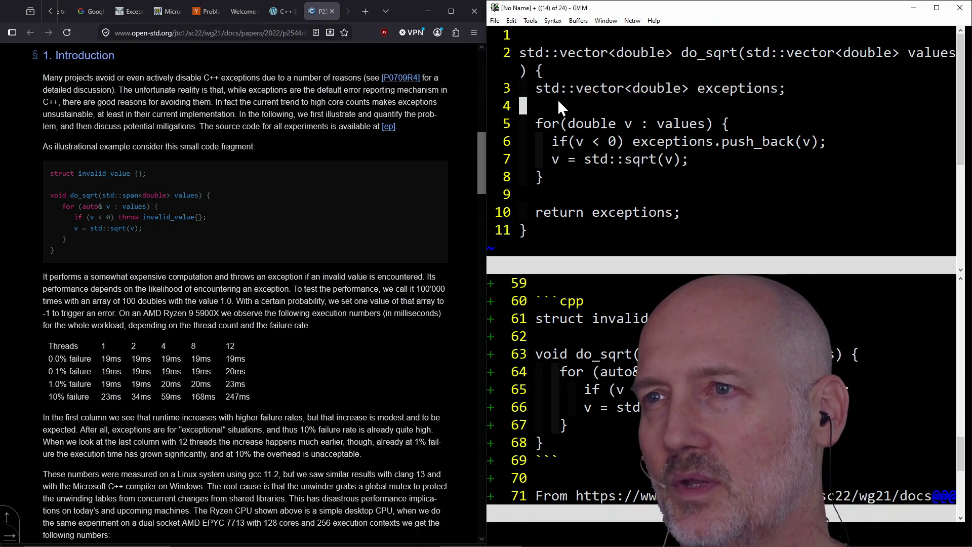
key(y)
click(558, 166)
click(637, 142)
drag(553, 141, 820, 145)
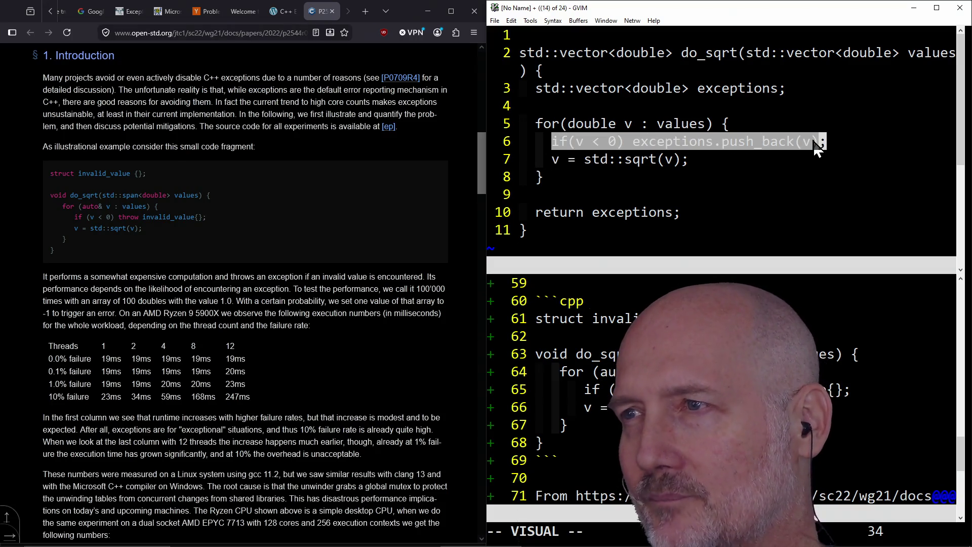
click(816, 144)
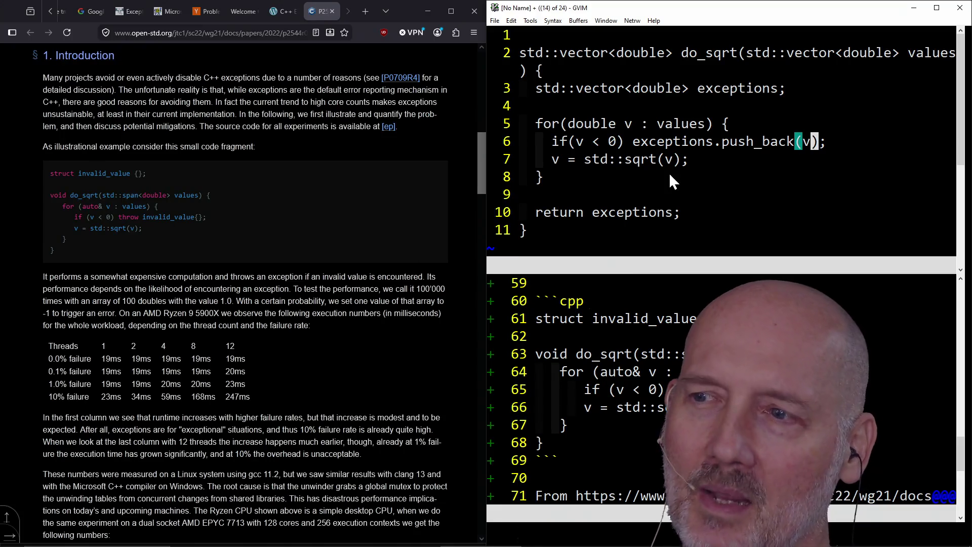
drag(557, 143, 814, 145)
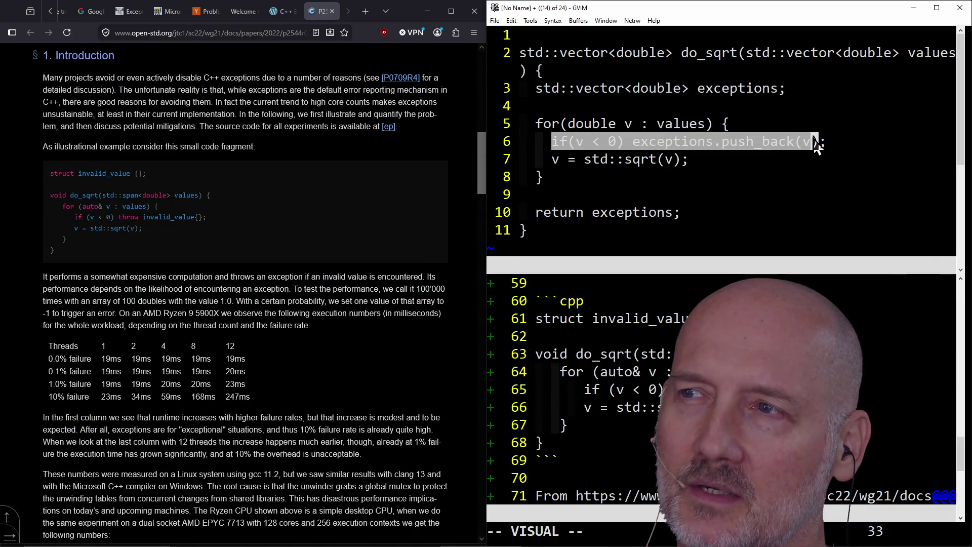
click(815, 144)
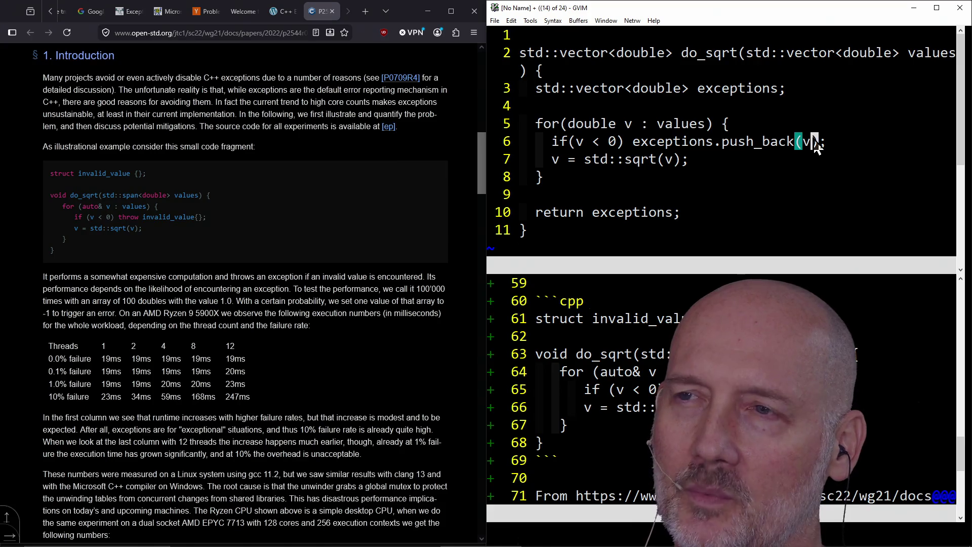
click(558, 144)
click(541, 178)
click(532, 242)
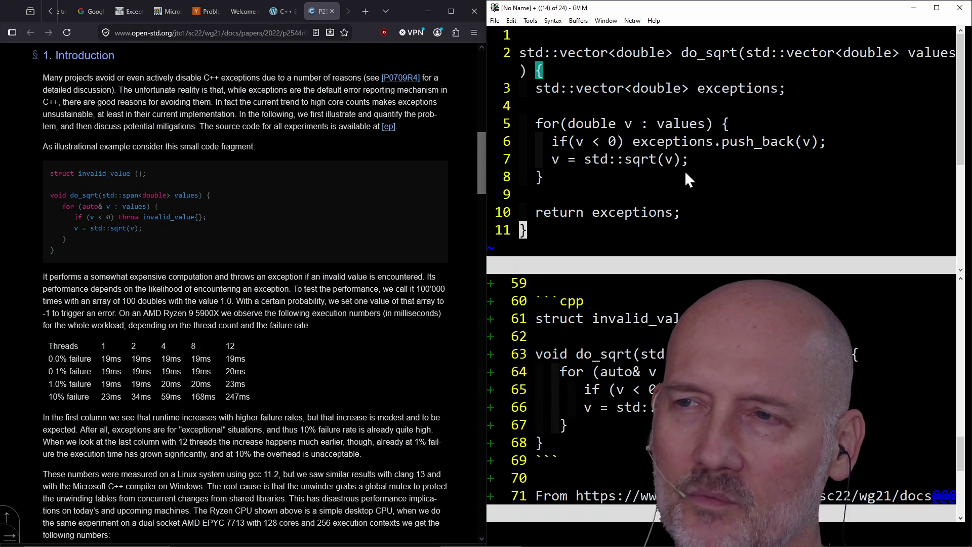
click(581, 181)
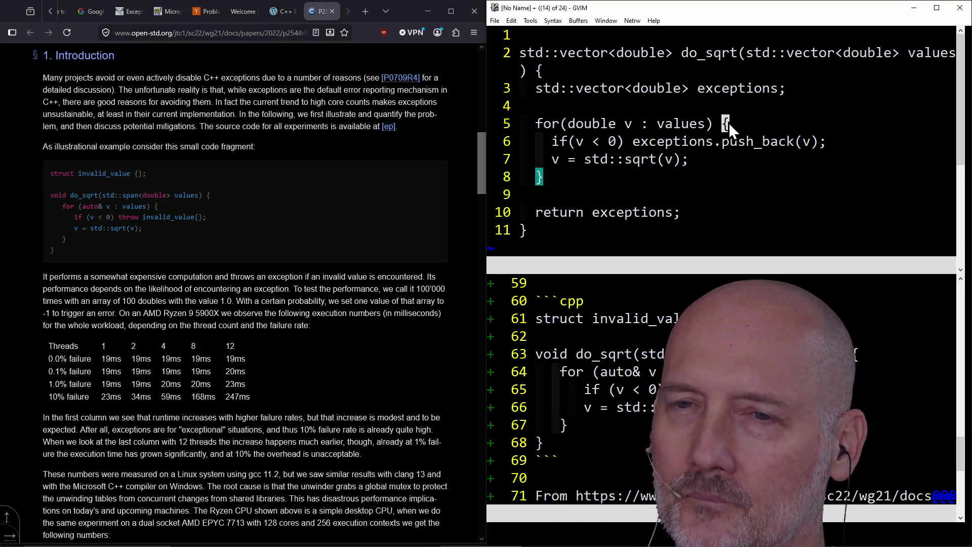
click(332, 320)
scroll(333, 320, down, 2)
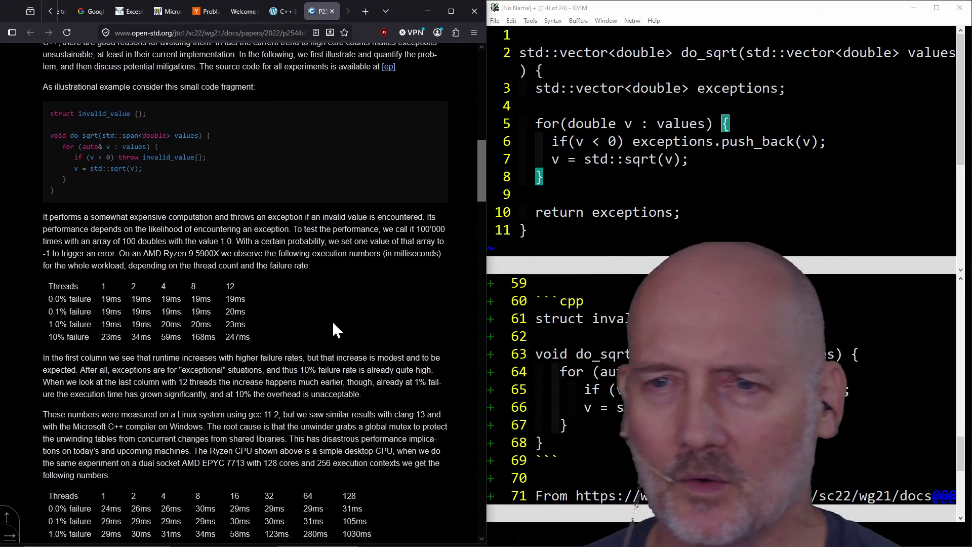
- Highlight the 1.0% failure rows and the 128 threads column header in the timing tables
drag(43, 278, 253, 278)
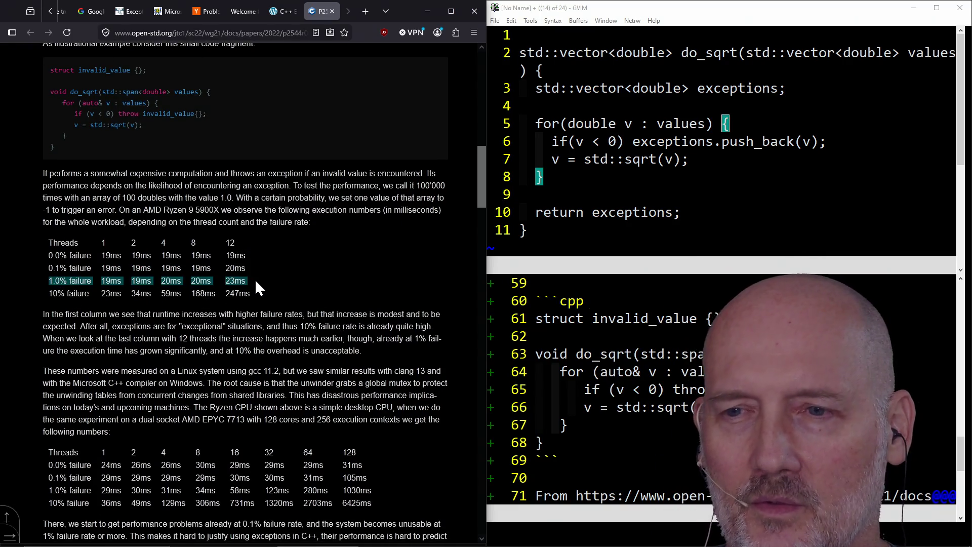
scroll(302, 295, down, 2)
click(307, 388)
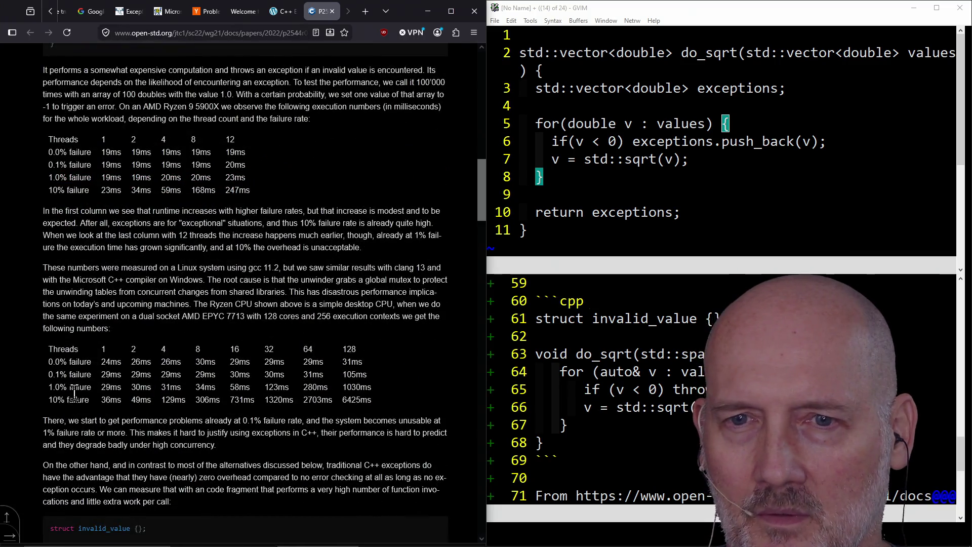
drag(48, 388, 388, 397)
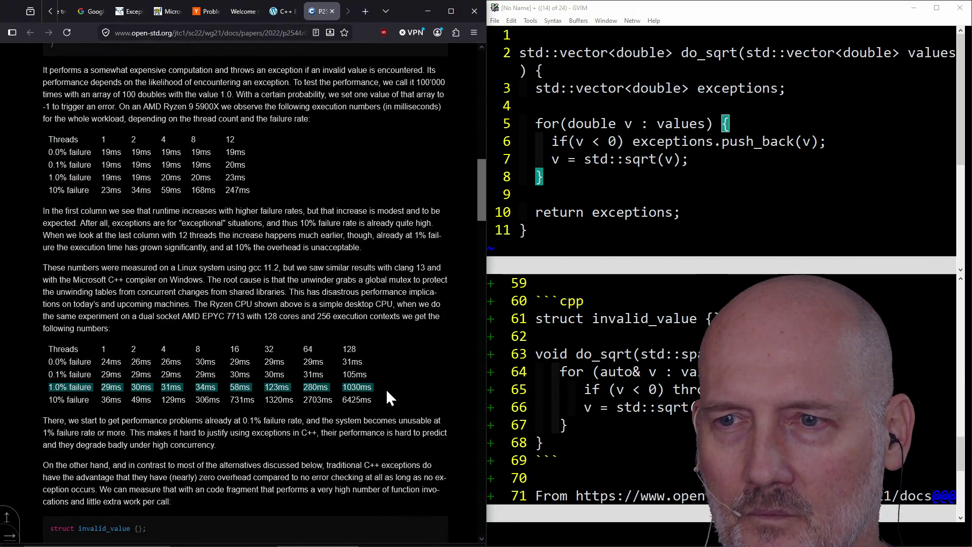
drag(343, 349, 387, 336)
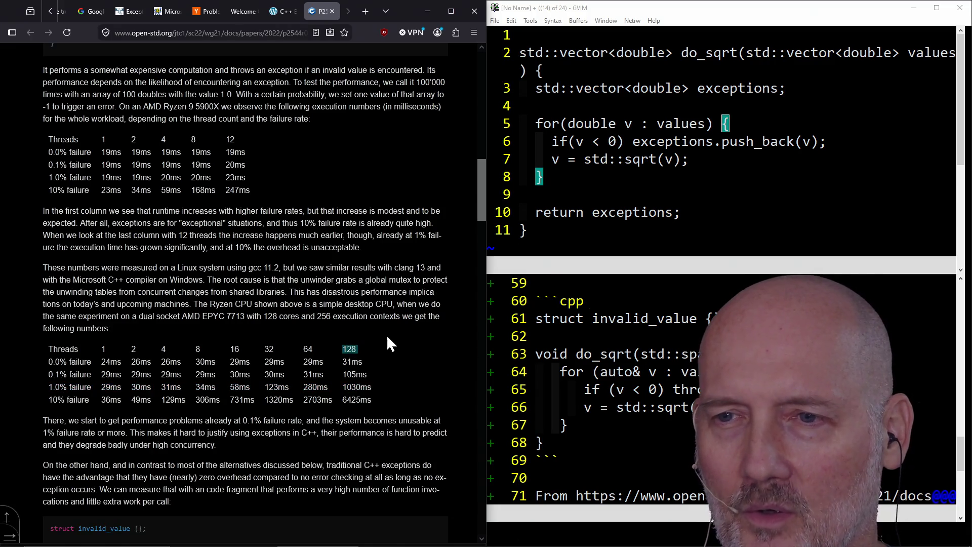
click(362, 384)
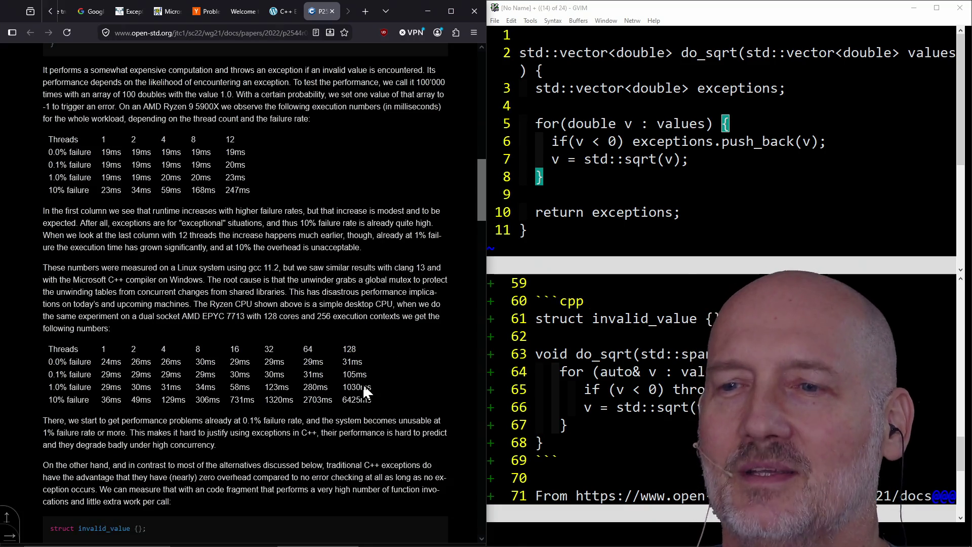
- Read further, highlighting the 58ms timing at 16 threads, down to the fib benchmark results
scroll(393, 364, down, 1)
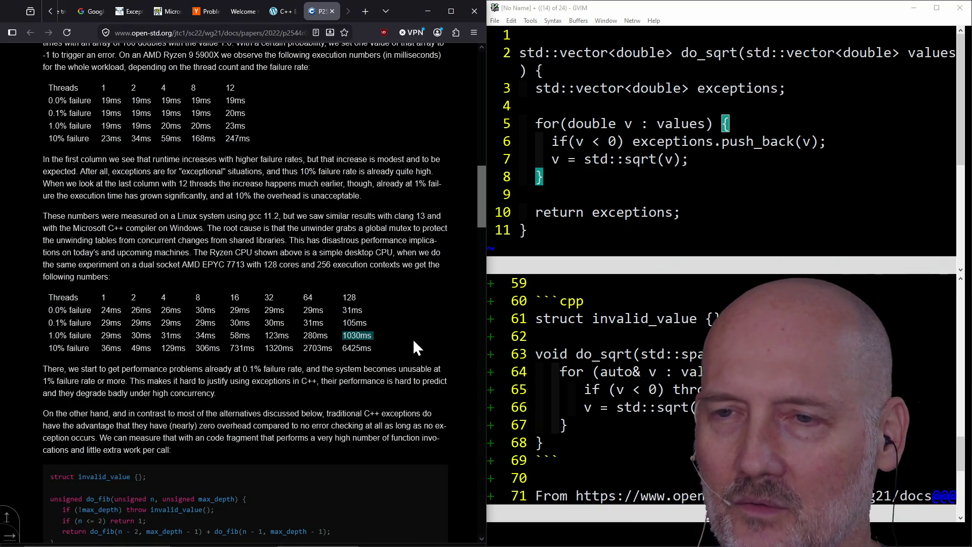
click(221, 400)
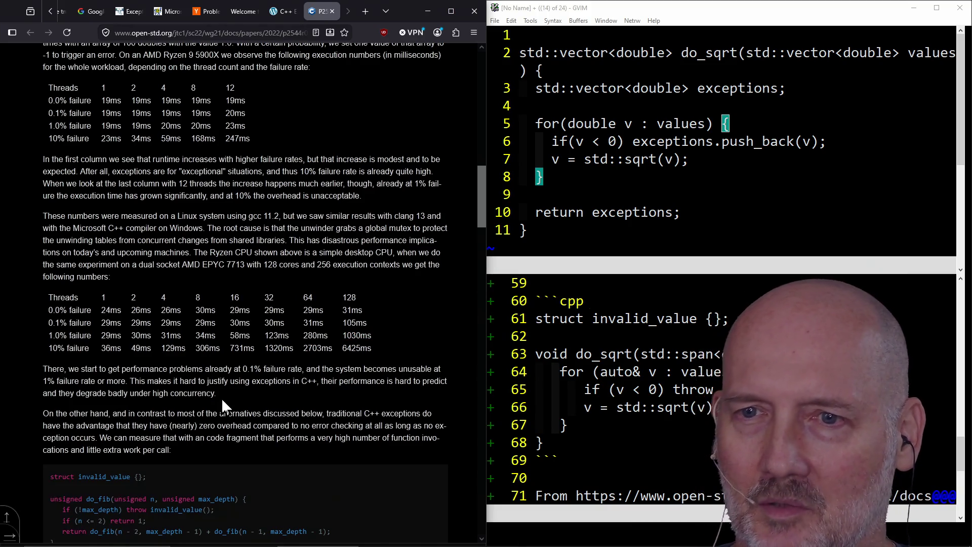
scroll(222, 400, down, 2)
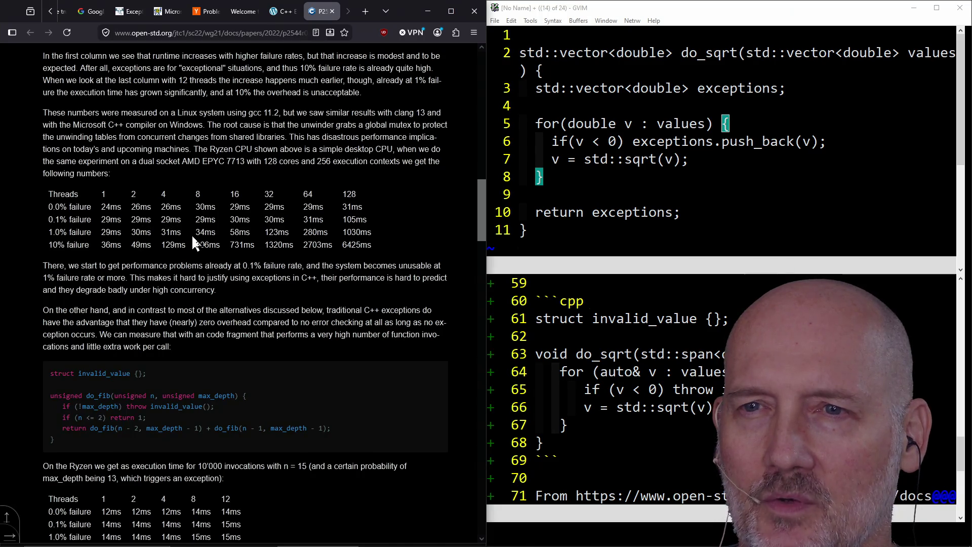
drag(254, 234, 230, 233)
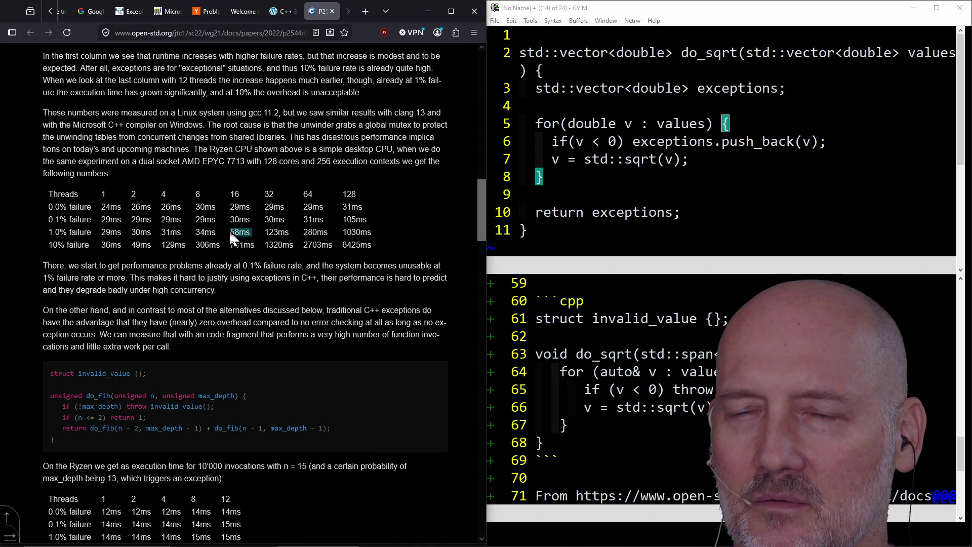
click(318, 299)
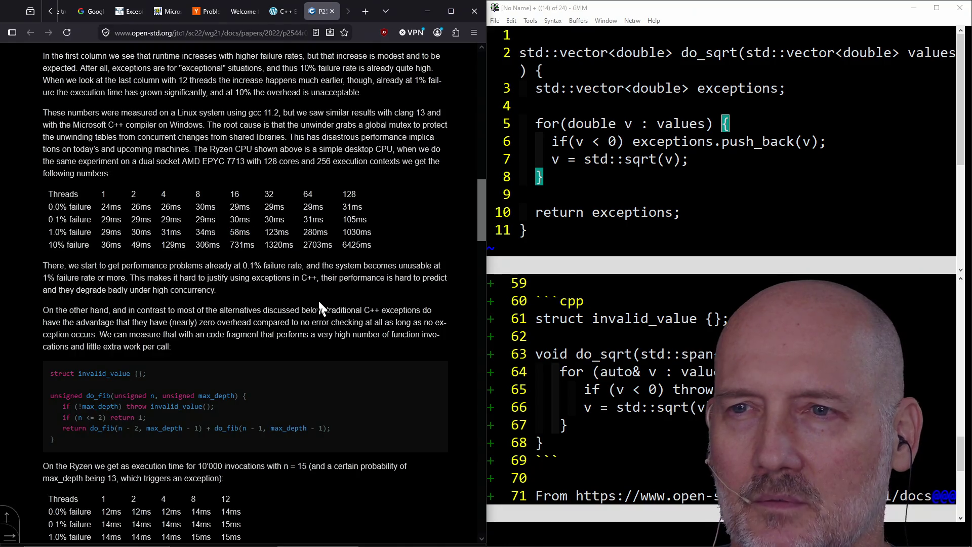
scroll(272, 319, down, 2)
scroll(272, 323, down, 1)
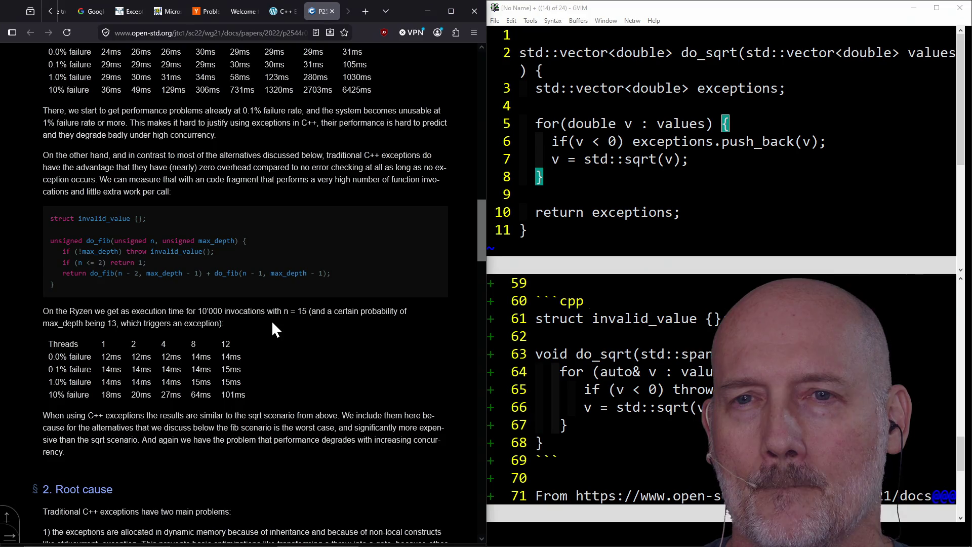
click(632, 160)
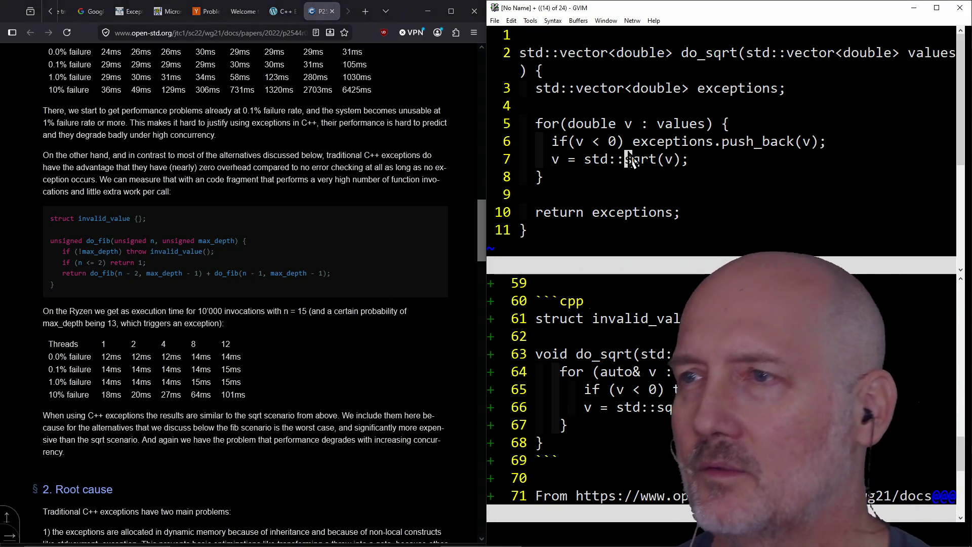
- Discard the [No Name] scratch buffer with :bd! and place the cursor on item 4
text(:bd!)
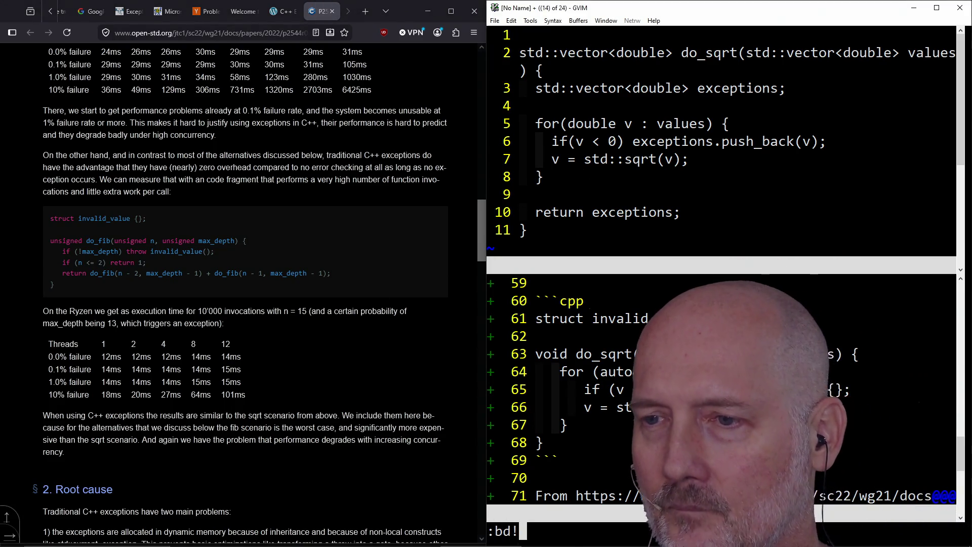
key(Return)
scroll(658, 125, down, 1)
scroll(670, 144, up, 2)
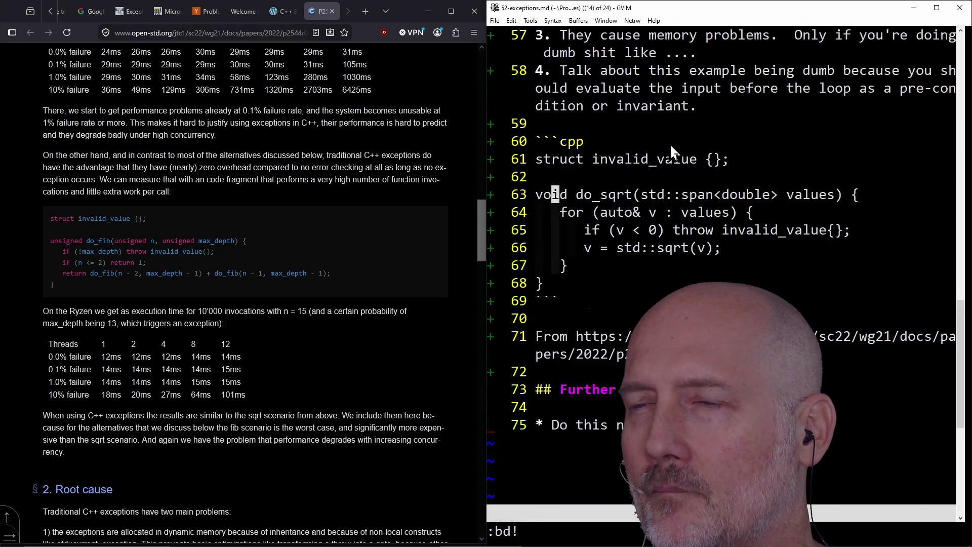
scroll(704, 186, up, 1)
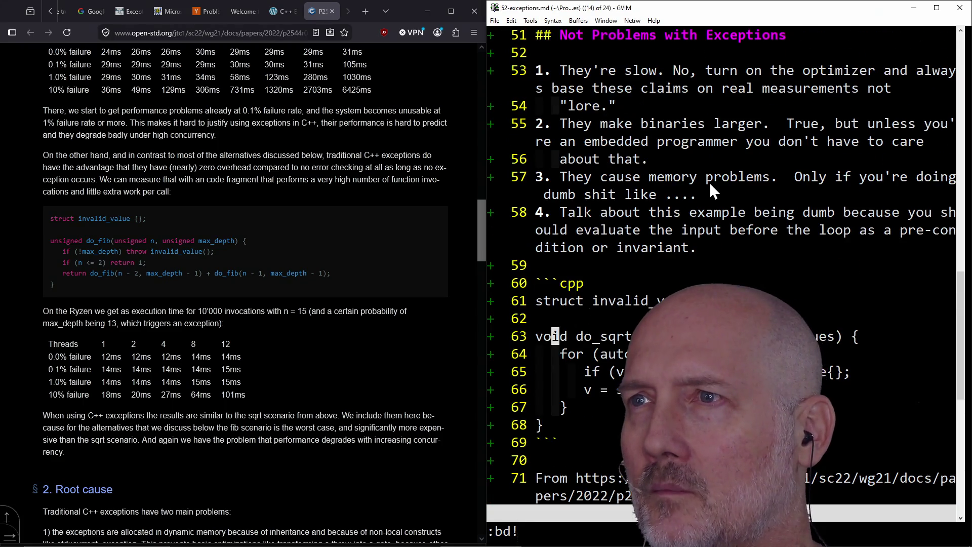
scroll(712, 185, up, 1)
scroll(710, 184, down, 1)
click(713, 247)
- Add item 5, 'Exceptions have zero overhead when there are no errors…', and save with :w
text(o5. Exce)
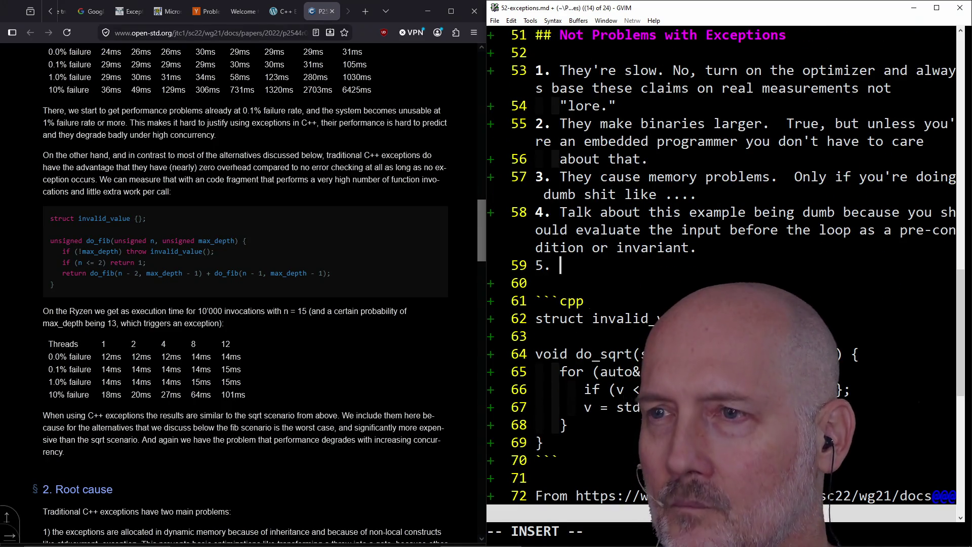
text(ptions)
key(BackSpace)
key(BackSpace)
key(BackSpace)
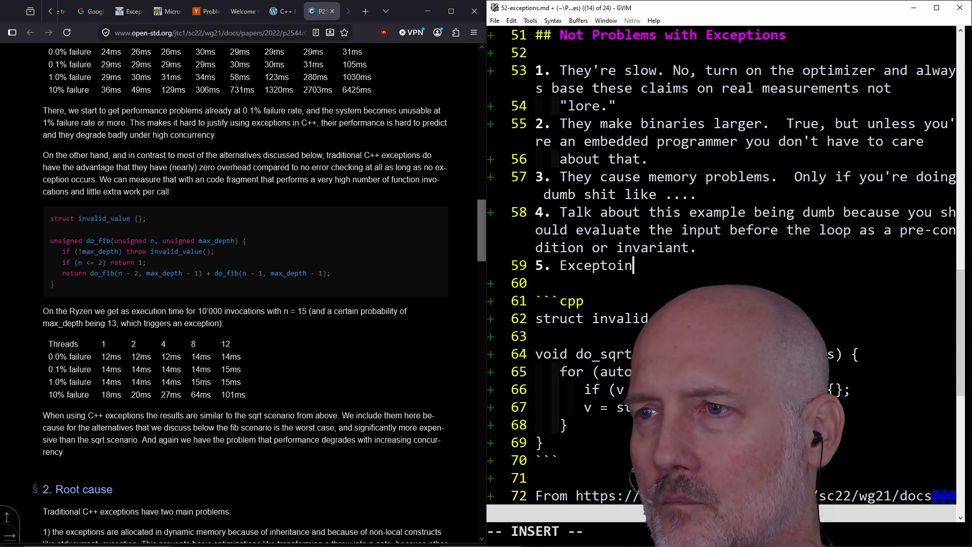
text(ions have)
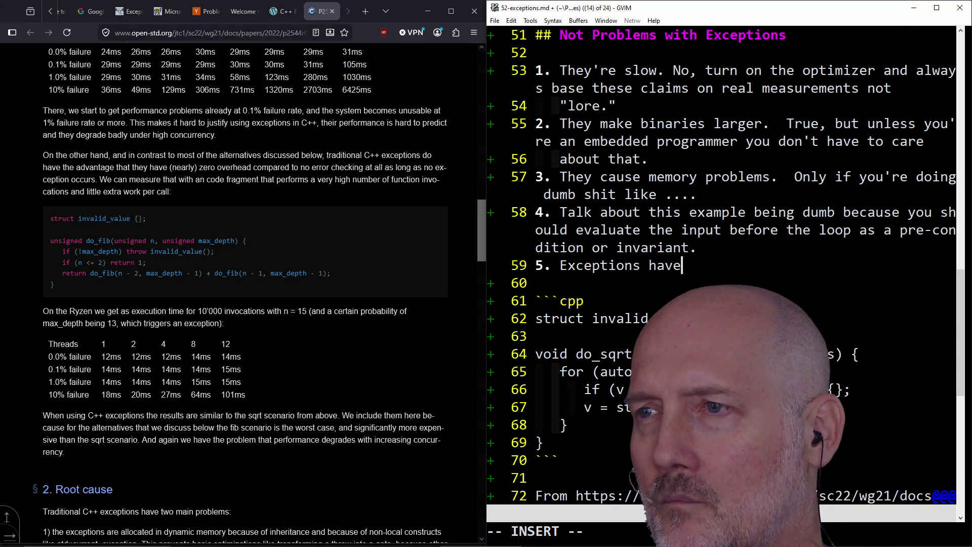
text( zero overhead )
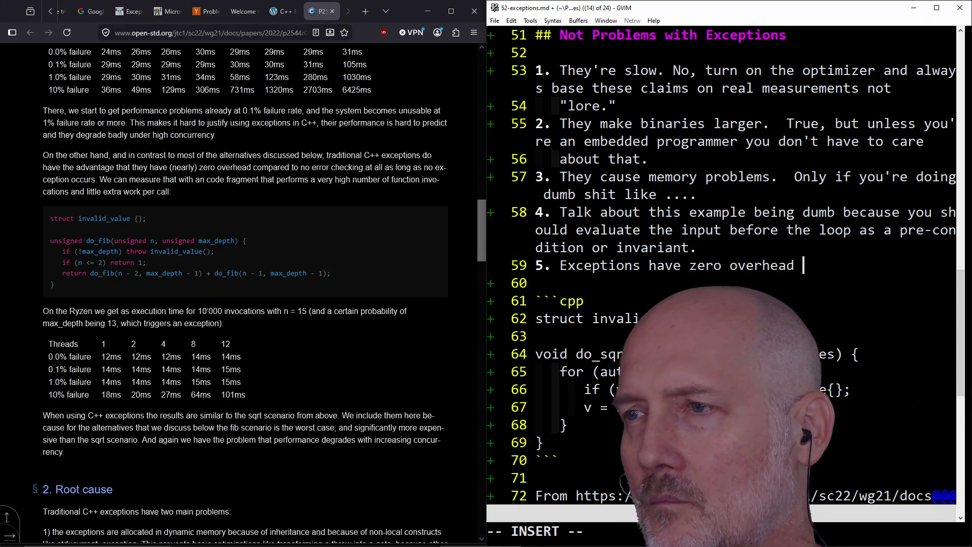
text(when therea)
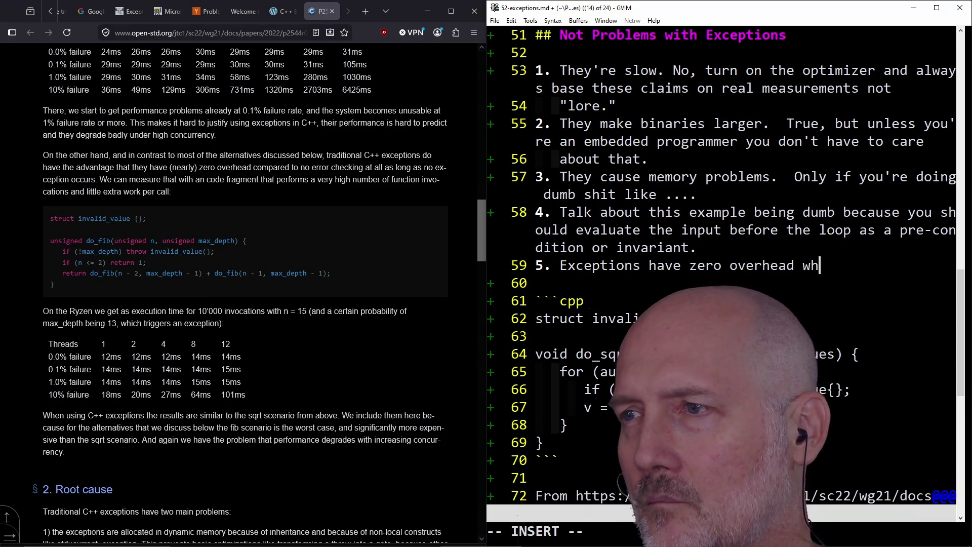
key(BackSpace)
text(are no errors when compared to o)
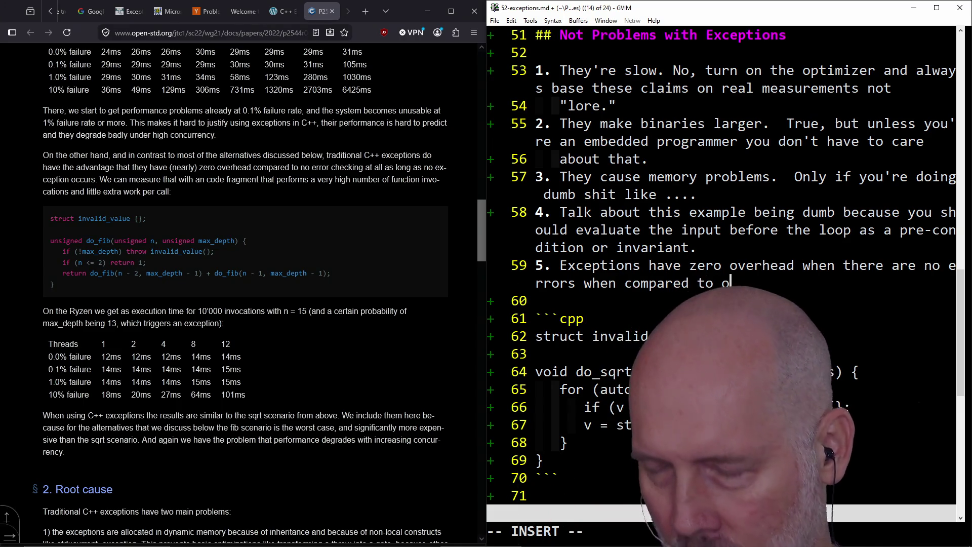
text(es that use)
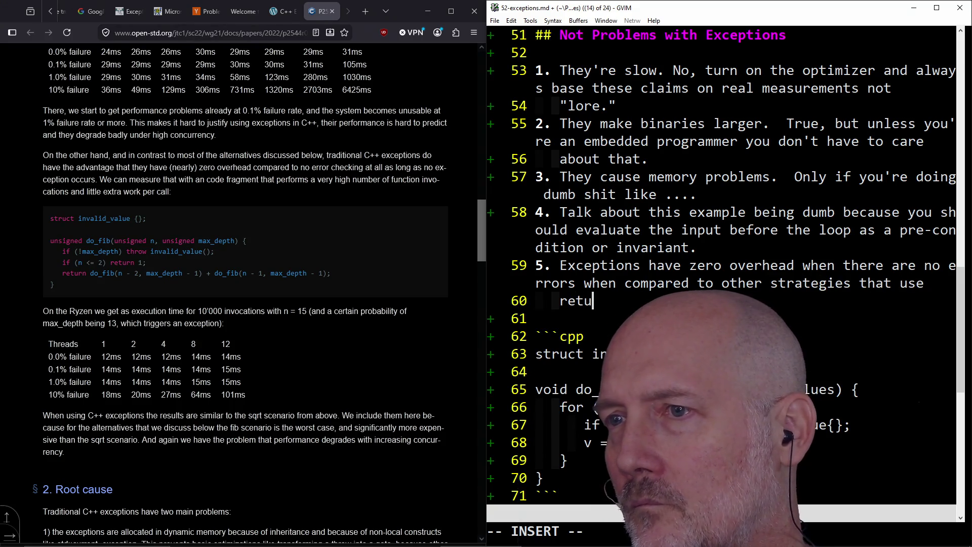
text( retus.)
key(Down)
scroll(722, 266, down, 3)
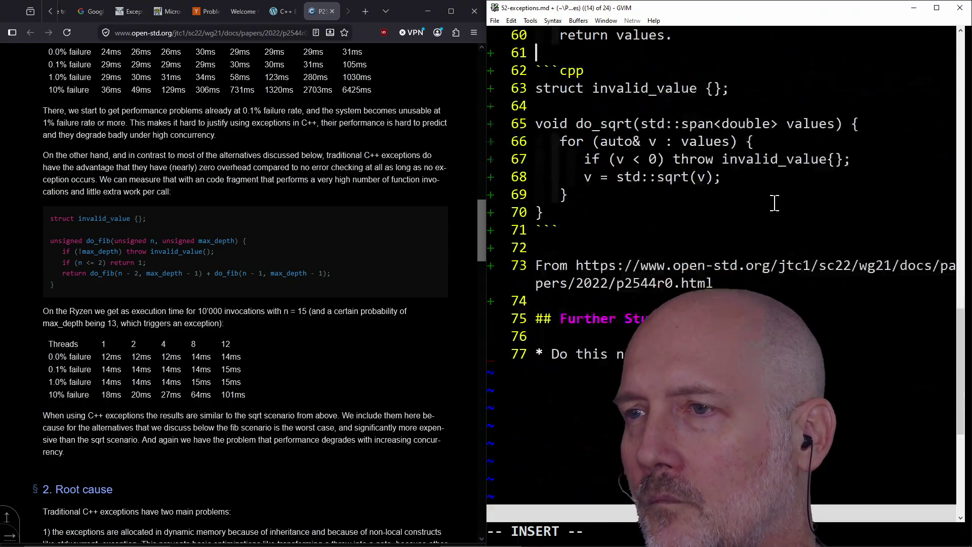
key(Escape)
text(:wa)
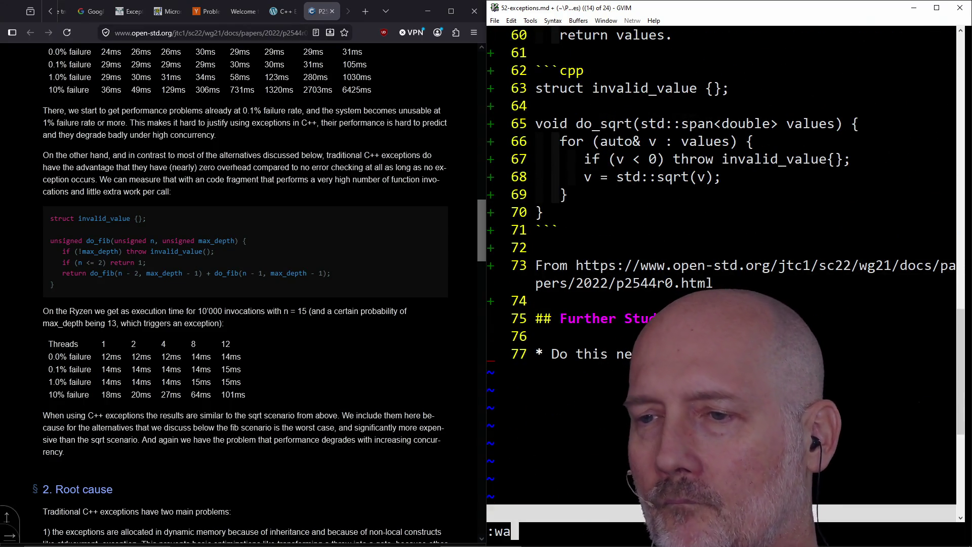
key(Return)
click(375, 295)
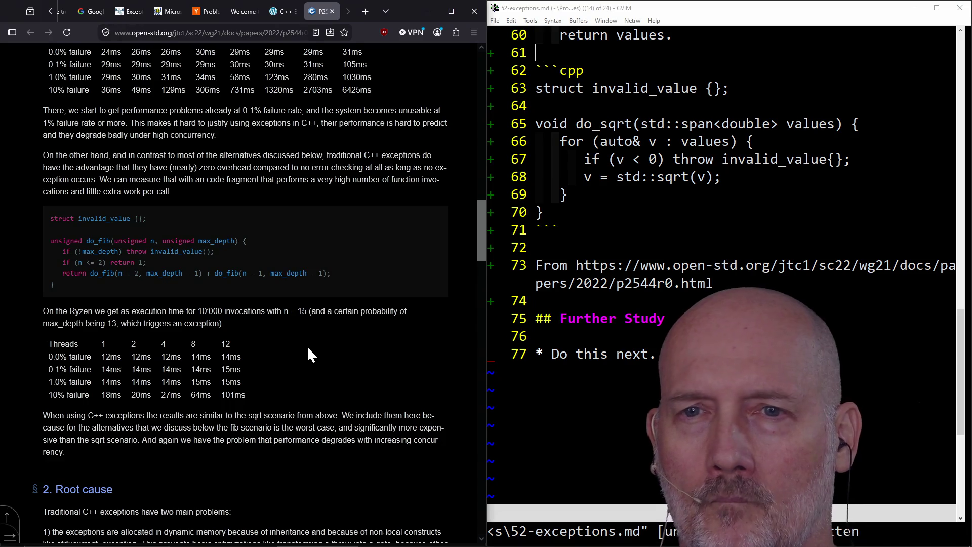
- Read past the fib results and the Root cause section, briefly marking the do_fib code, to 3. Alternatives
scroll(308, 350, down, 2)
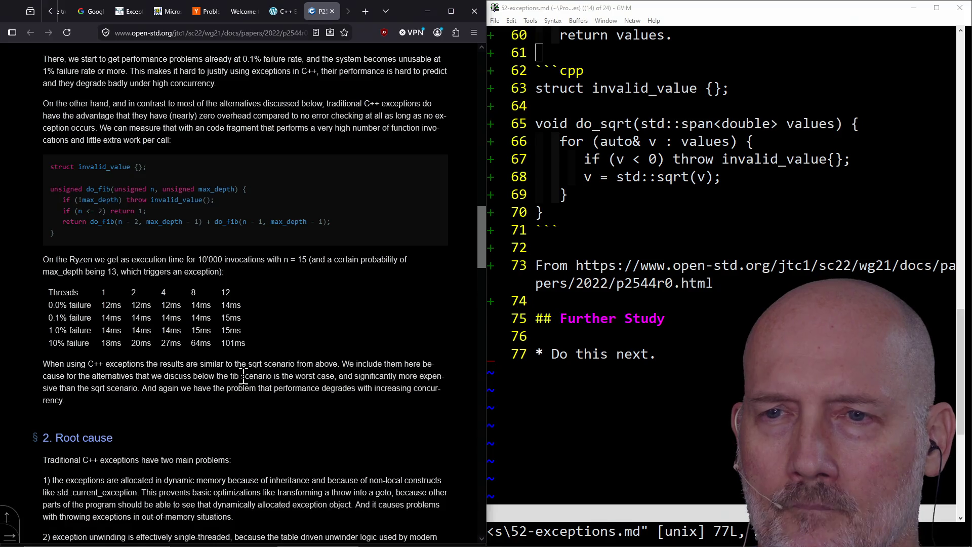
scroll(258, 403, down, 2)
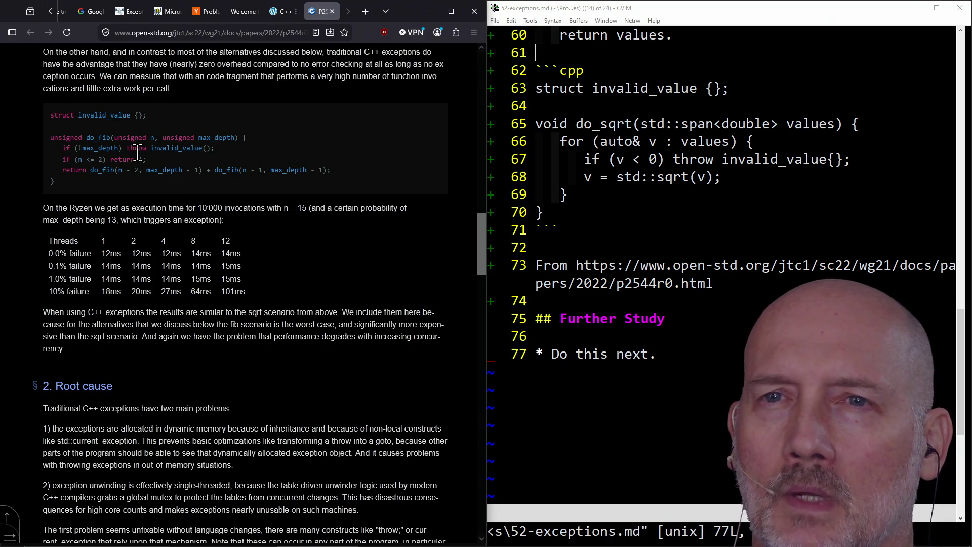
mouse_move(50, 137)
mouse_down()
mouse_move(191, 190)
mouse_move(269, 172)
mouse_move(351, 173)
mouse_up()
click(351, 173)
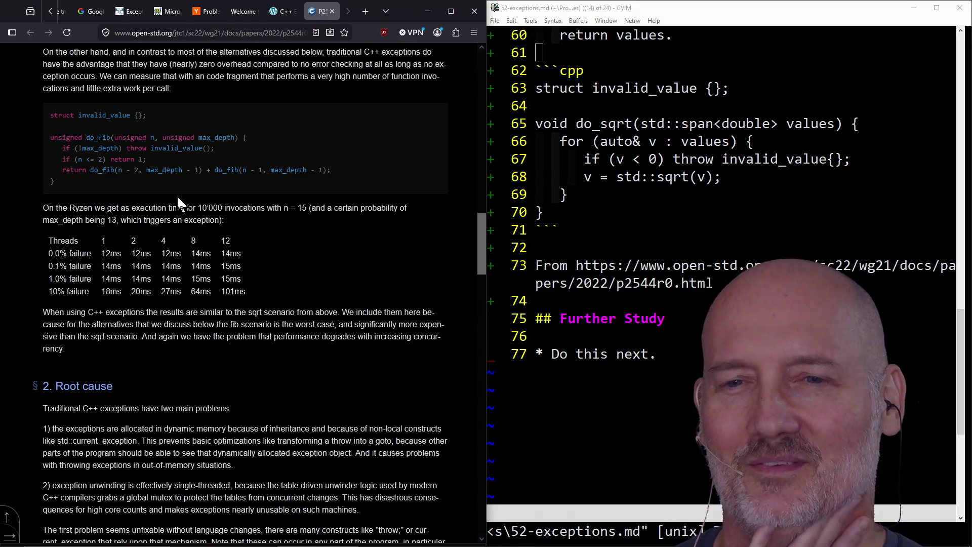
scroll(178, 196, down, 5)
scroll(177, 196, down, 1)
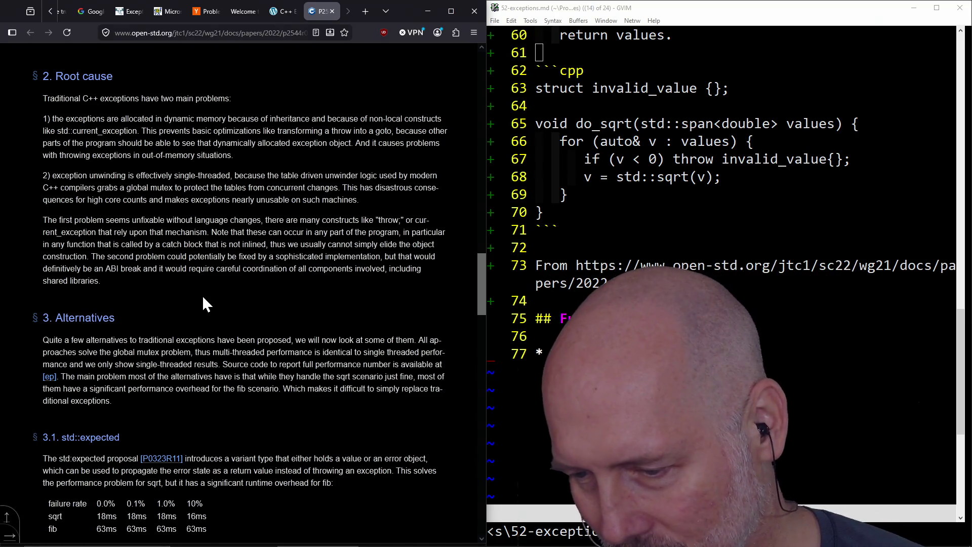
- Read the paper from section 2 Root cause down to section 3.1 std::expected
click(244, 33)
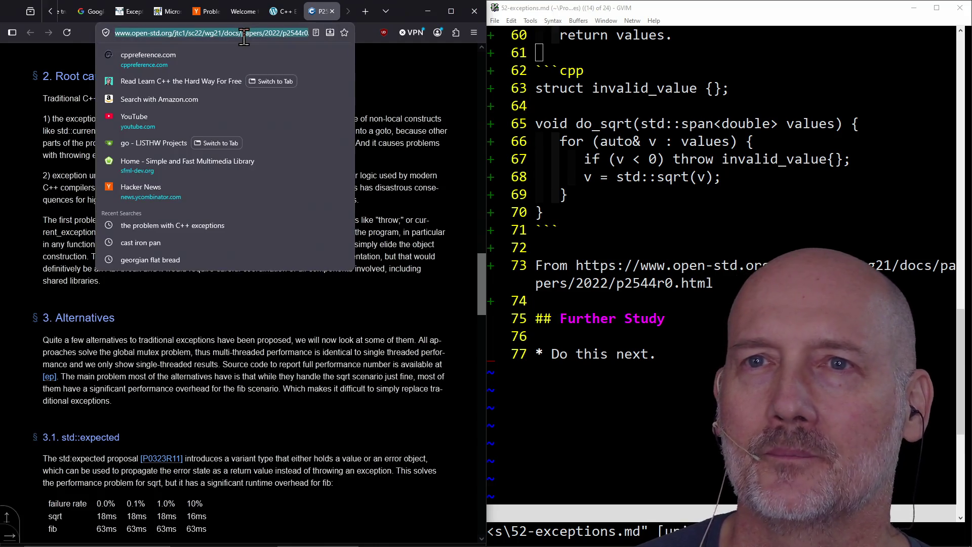
click(290, 362)
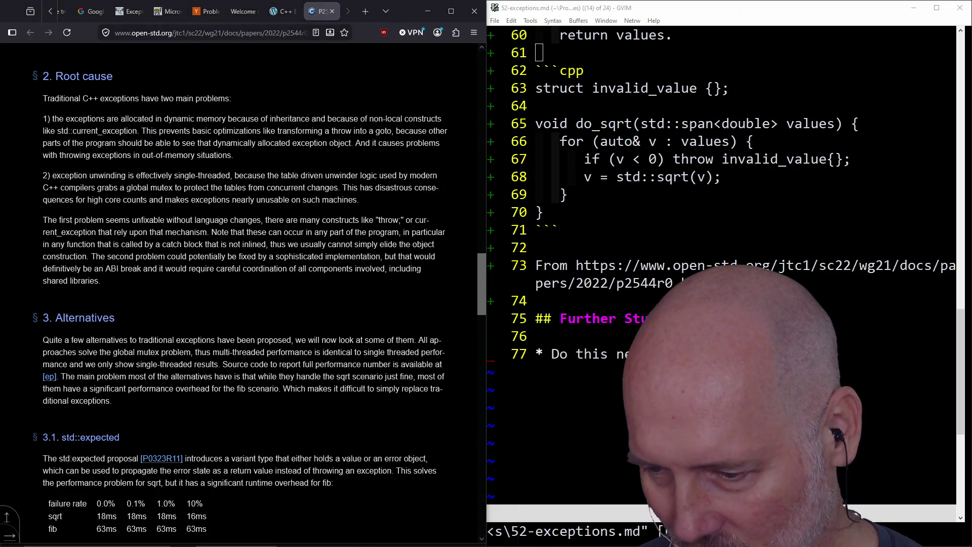
key(alt+Tab)
click(190, 248)
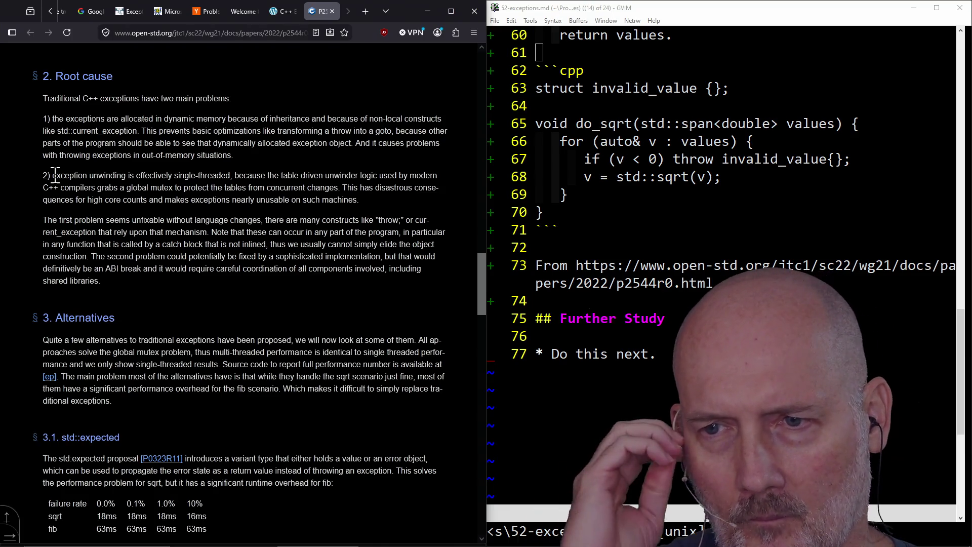
scroll(76, 187, down, 6)
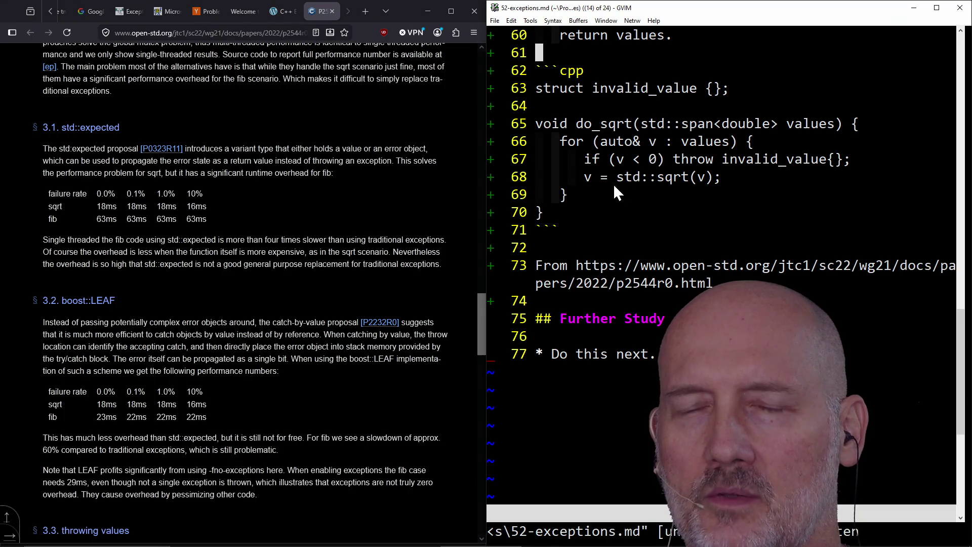
- Highlight the four 63ms fib timings in the std::expected table
click(228, 228)
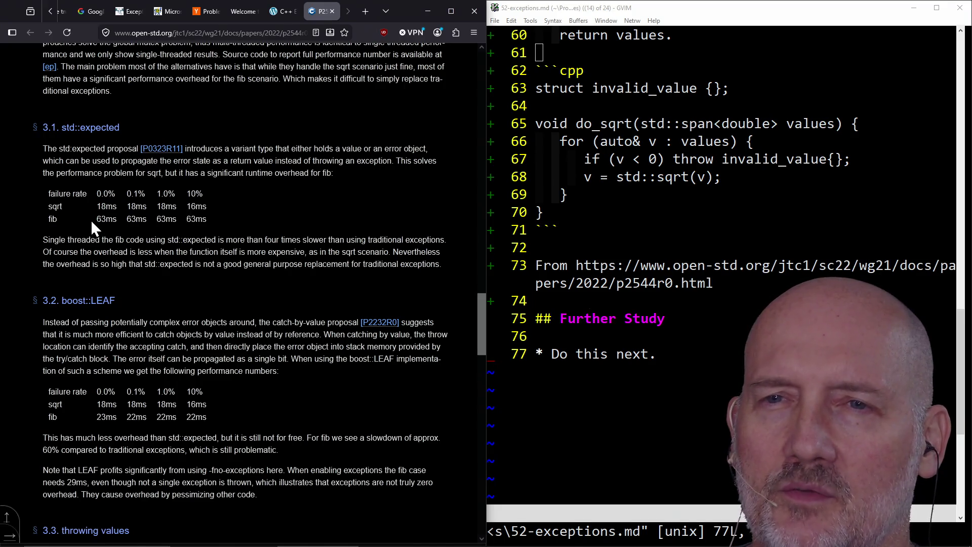
drag(90, 220, 246, 219)
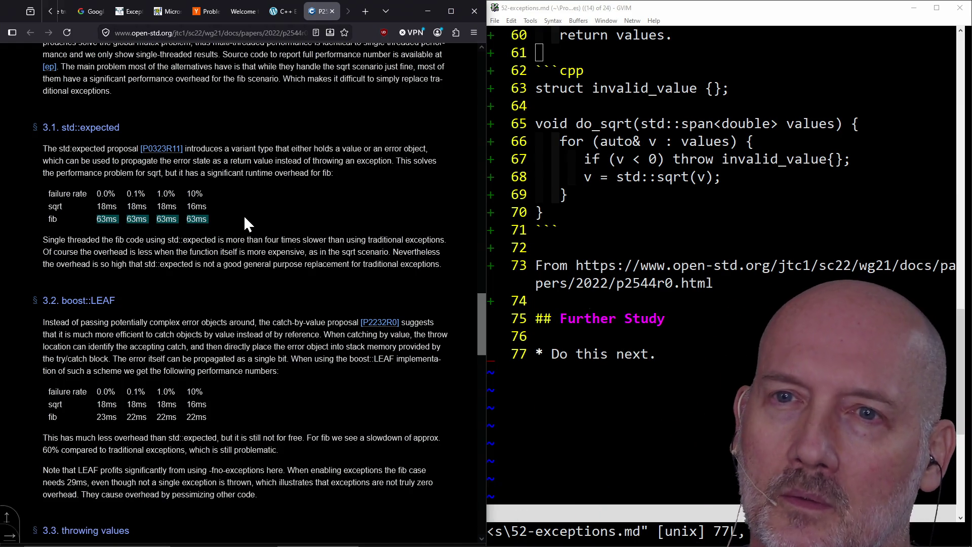
click(199, 219)
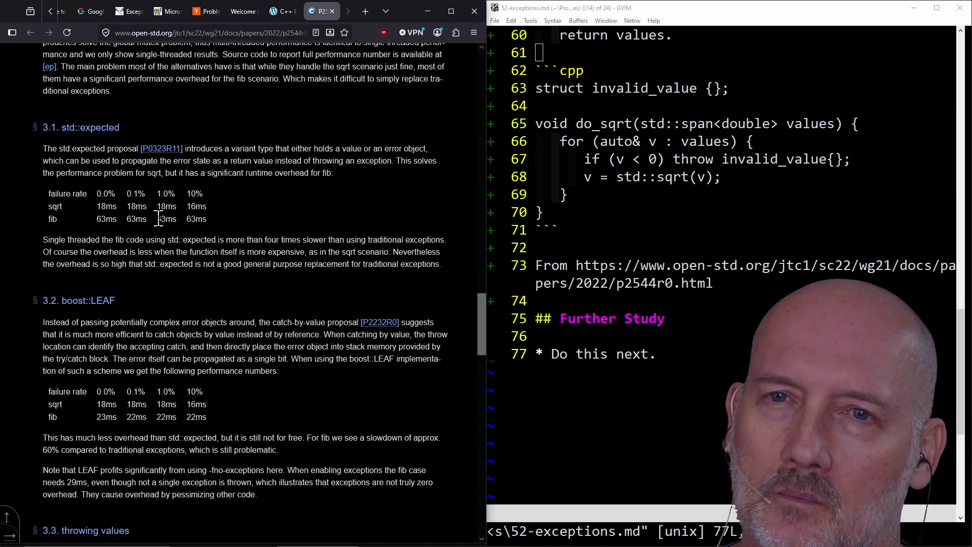
drag(96, 221, 223, 221)
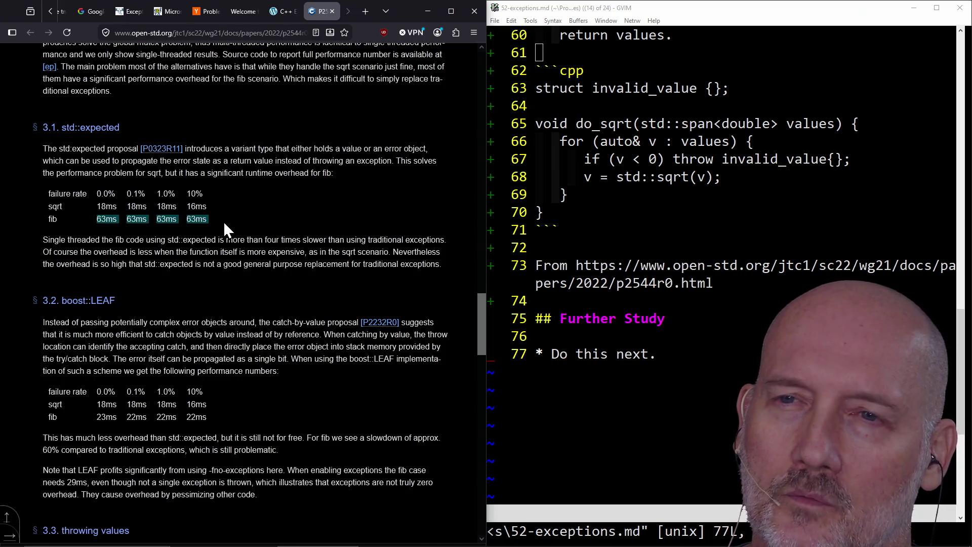
- Highlight the recursive do_fib calls in the return line, then read down to 3.2 boost::LEAF
scroll(223, 220, up, 9)
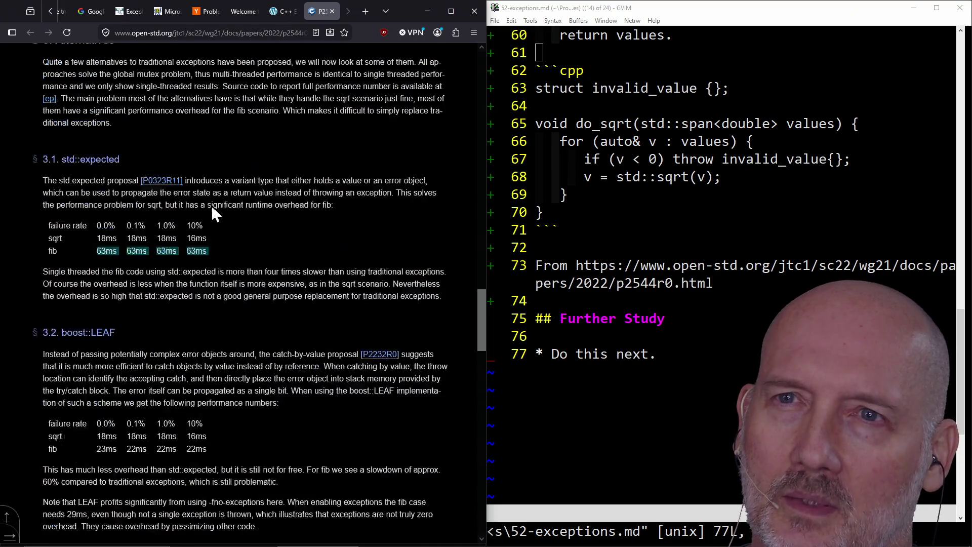
scroll(217, 211, up, 5)
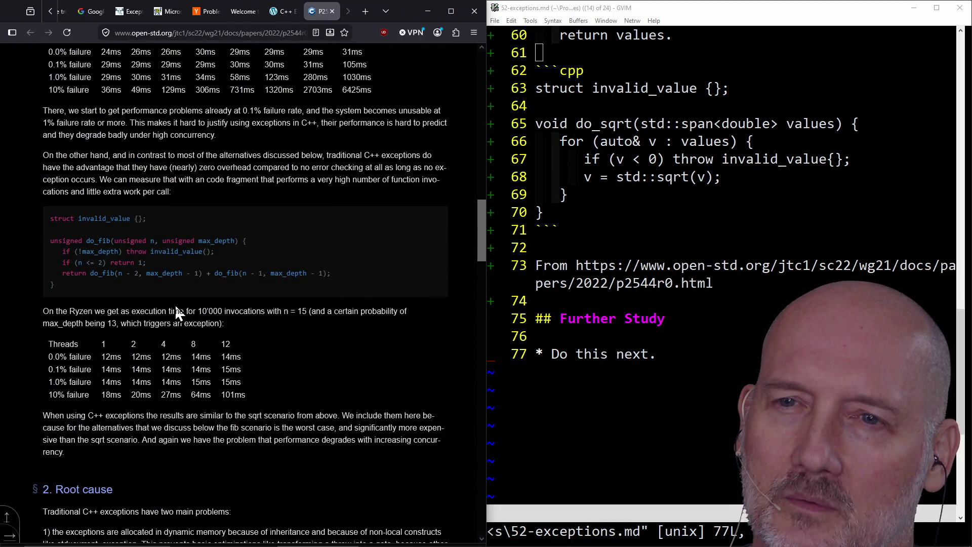
drag(91, 274, 344, 282)
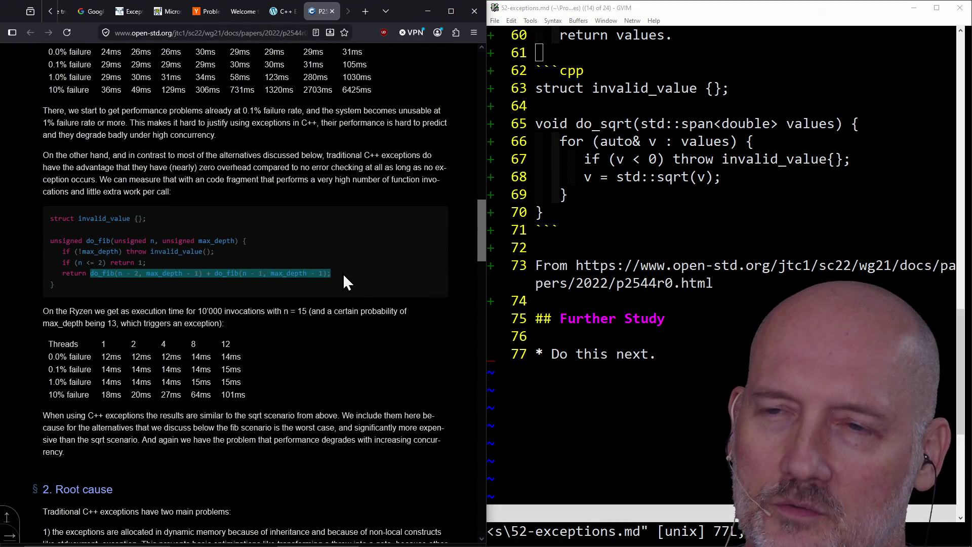
click(343, 272)
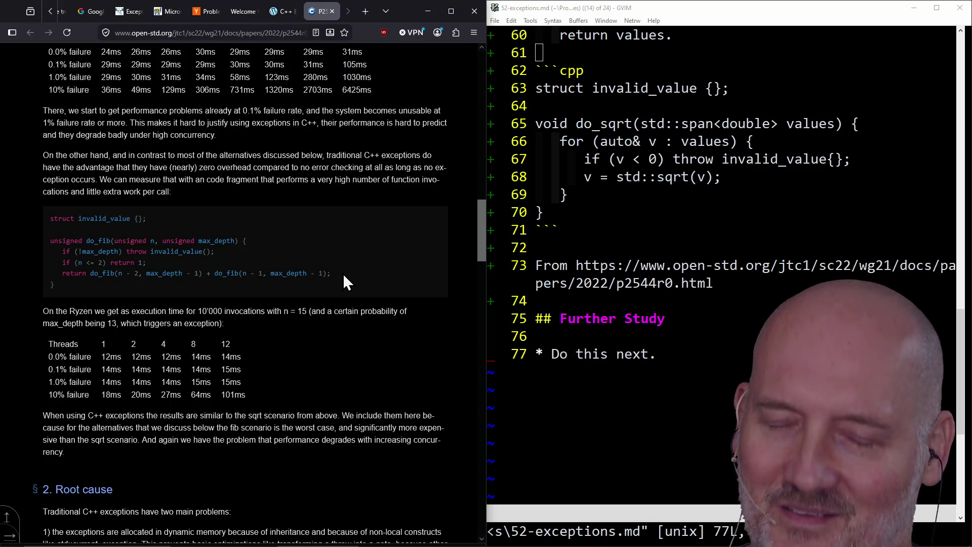
scroll(343, 272, down, 8)
scroll(342, 273, down, 5)
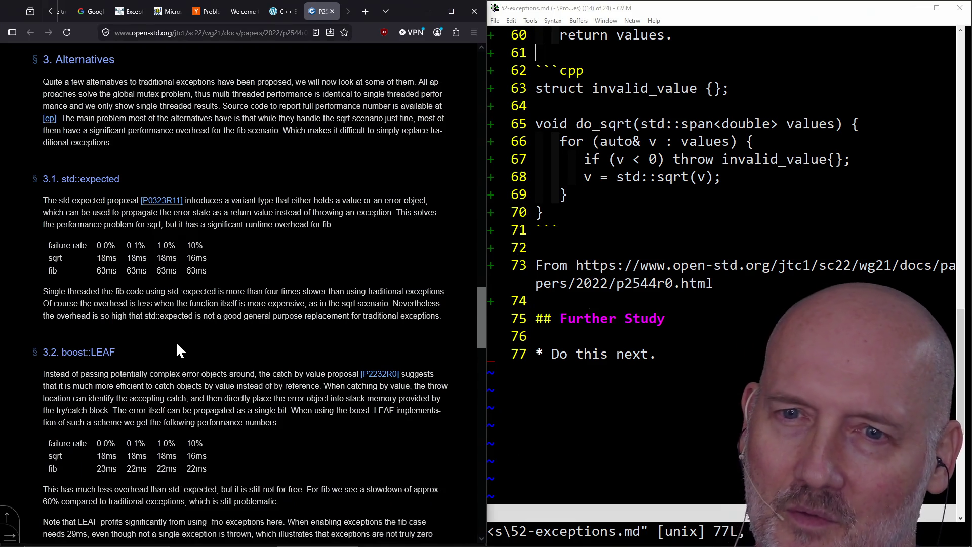
scroll(210, 315, down, 5)
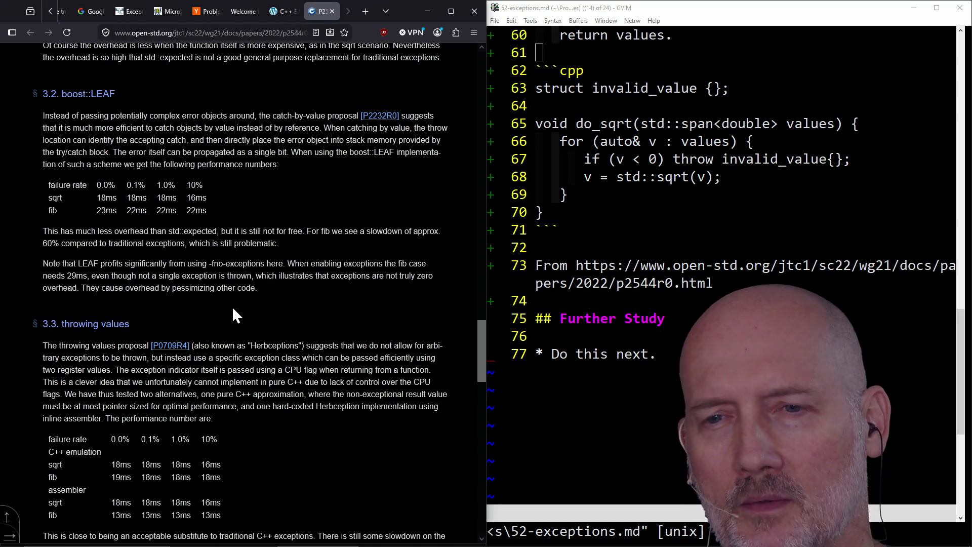
scroll(232, 306, up, 6)
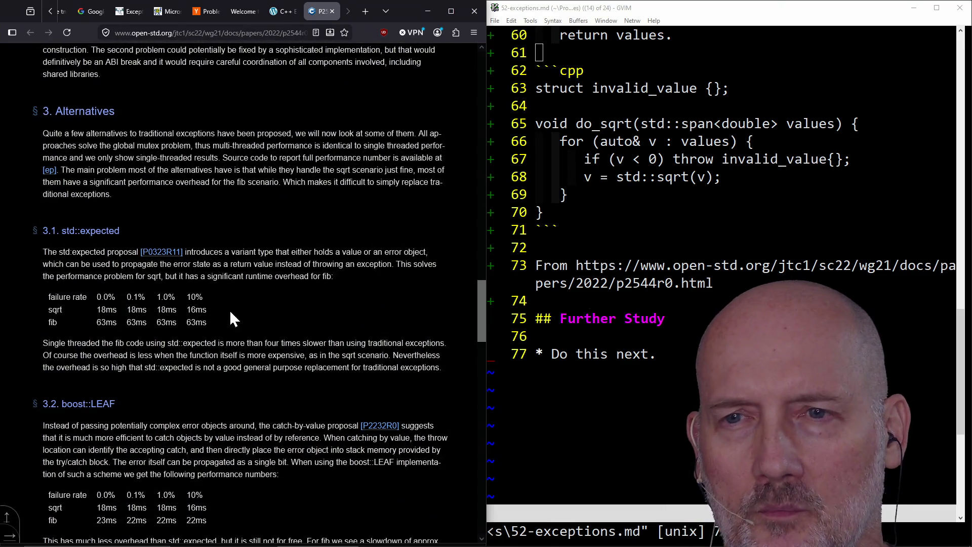
- Read from section 3 Alternatives through 3.2 and 3.3 throwing values to 3.4
scroll(247, 322, up, 9)
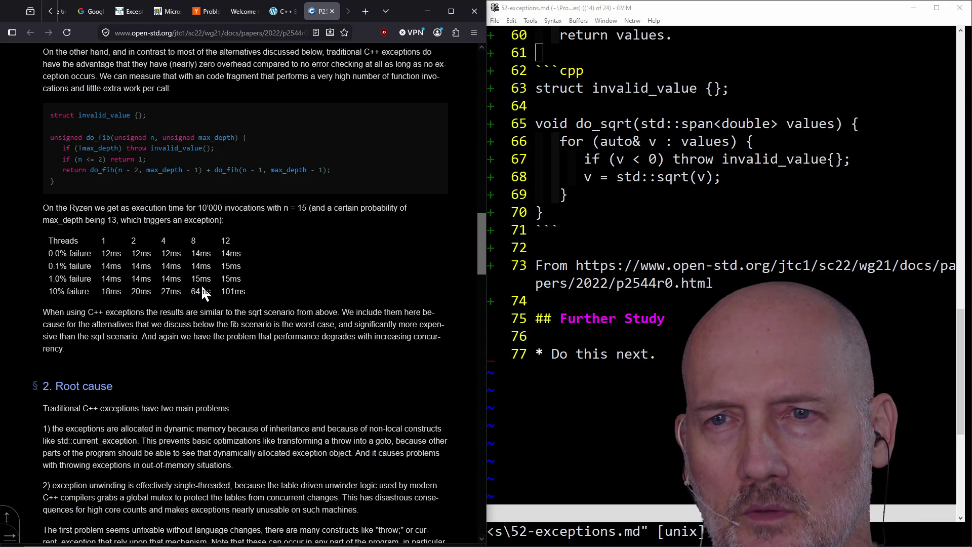
scroll(218, 255, down, 15)
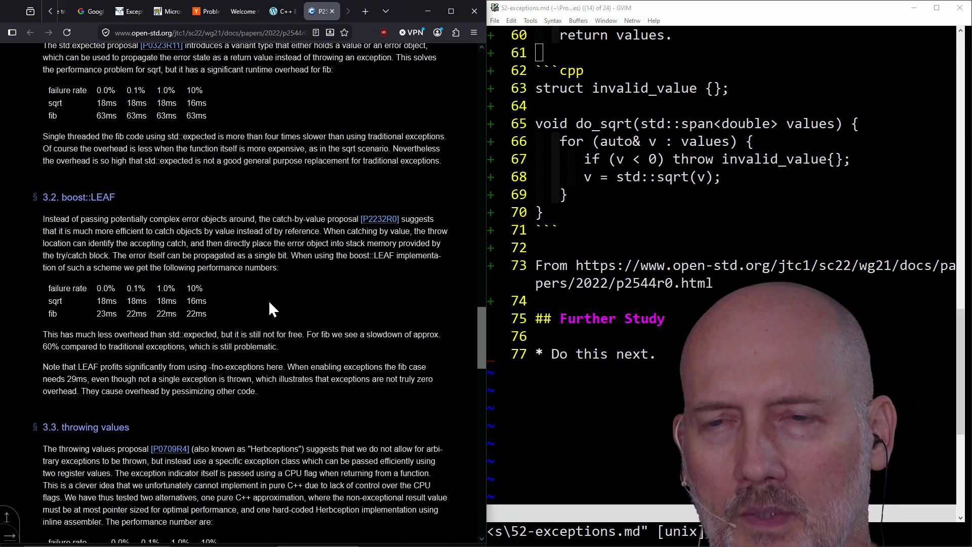
scroll(279, 302, down, 2)
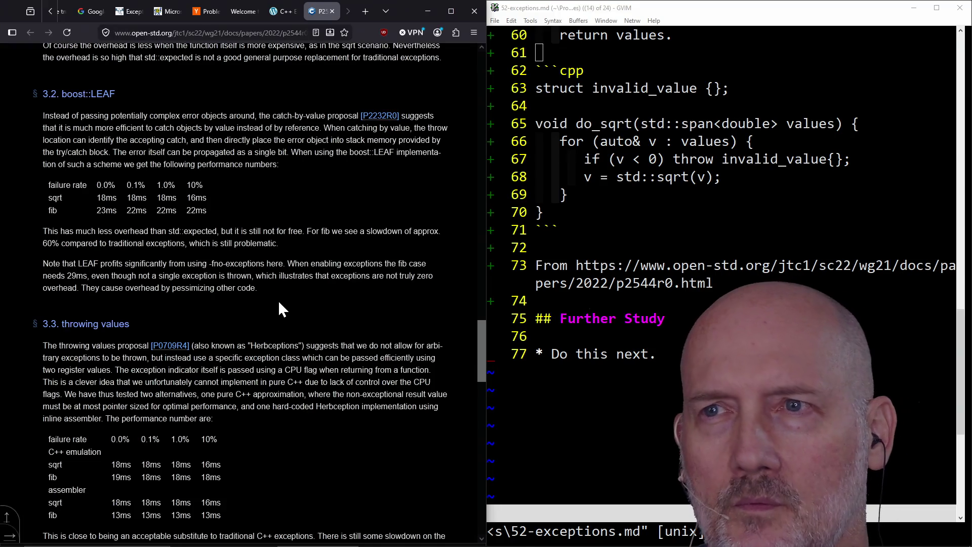
scroll(318, 287, down, 5)
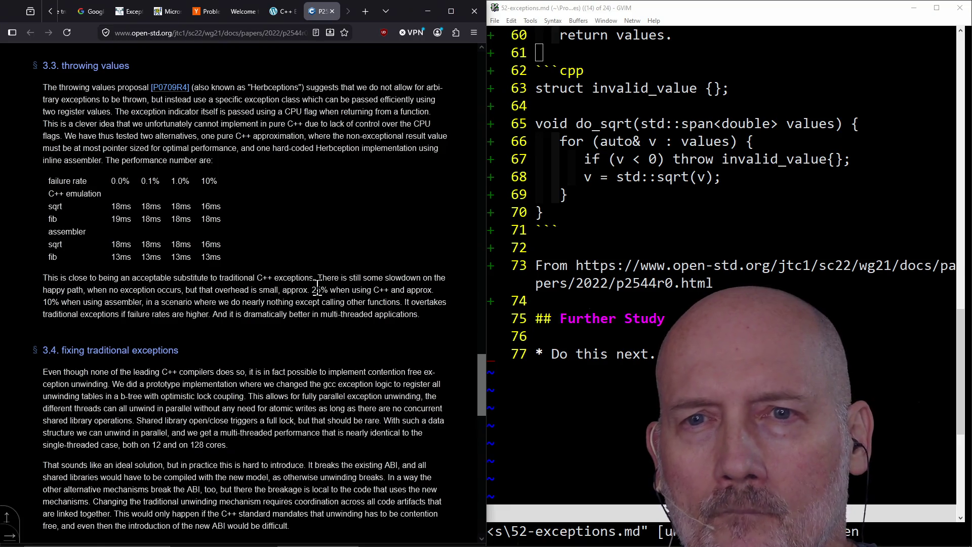
scroll(317, 287, down, 5)
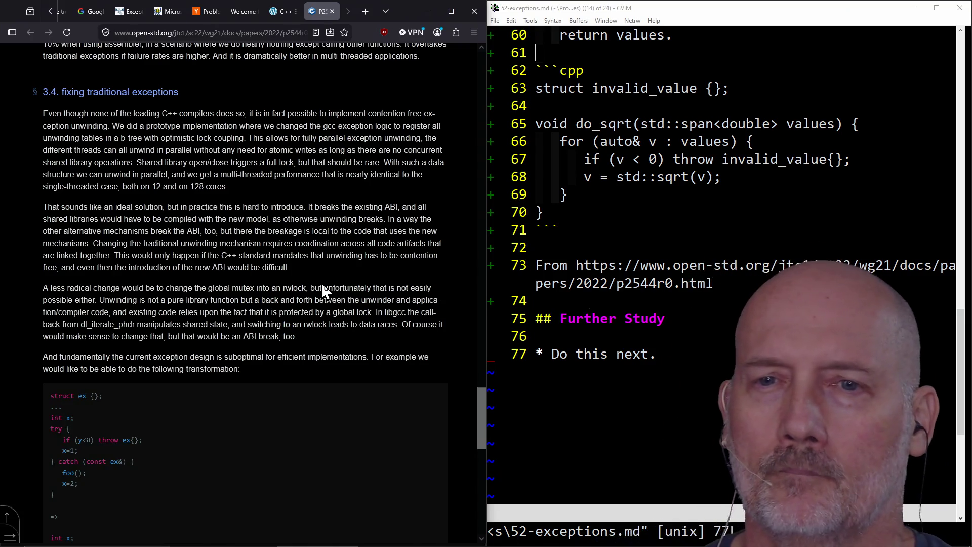
- Skim to Moving Forward, return to the paper's title, then put the GVIM cursor on do_sqrt's closing brace
scroll(323, 288, down, 10)
scroll(321, 282, up, 15)
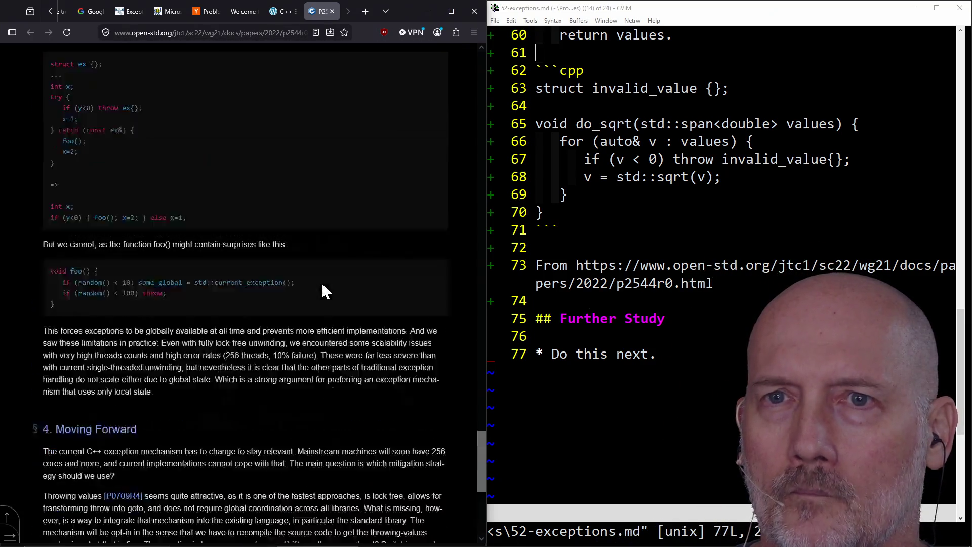
scroll(321, 281, up, 10)
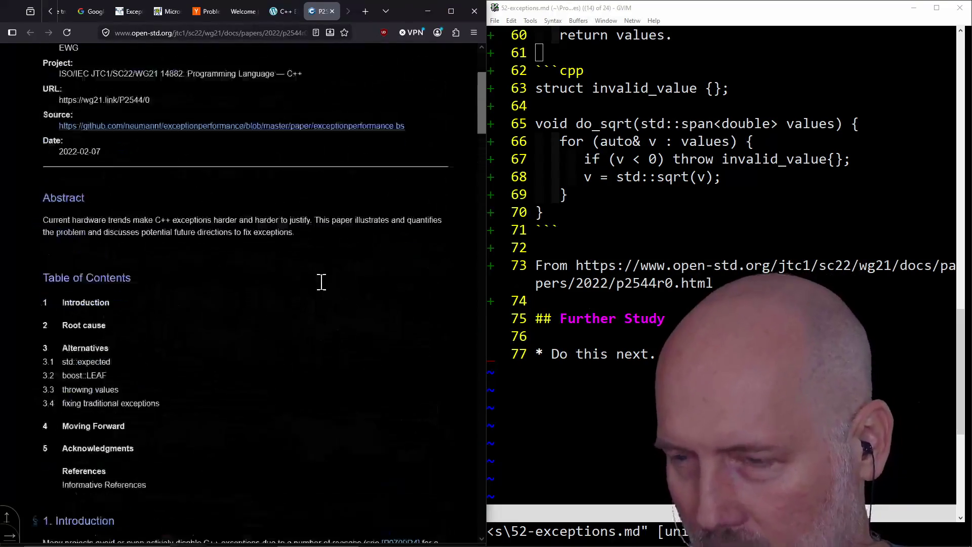
click(595, 227)
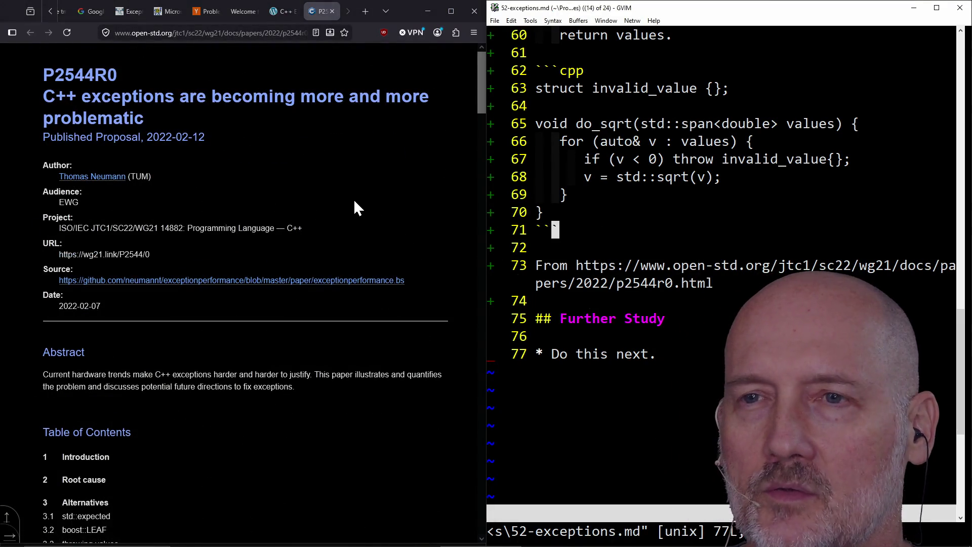
key(k)
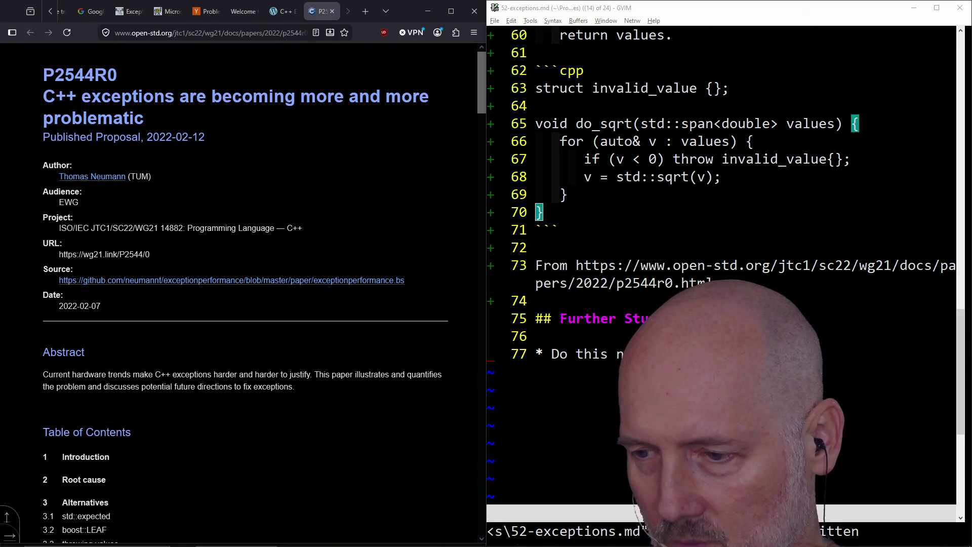
- Filter the raid list to Raided You and start a raid on the one live matching channel
mouse_move(971, 15)
mouse_down()
mouse_move(702, 23)
mouse_move(435, 76)
mouse_up()
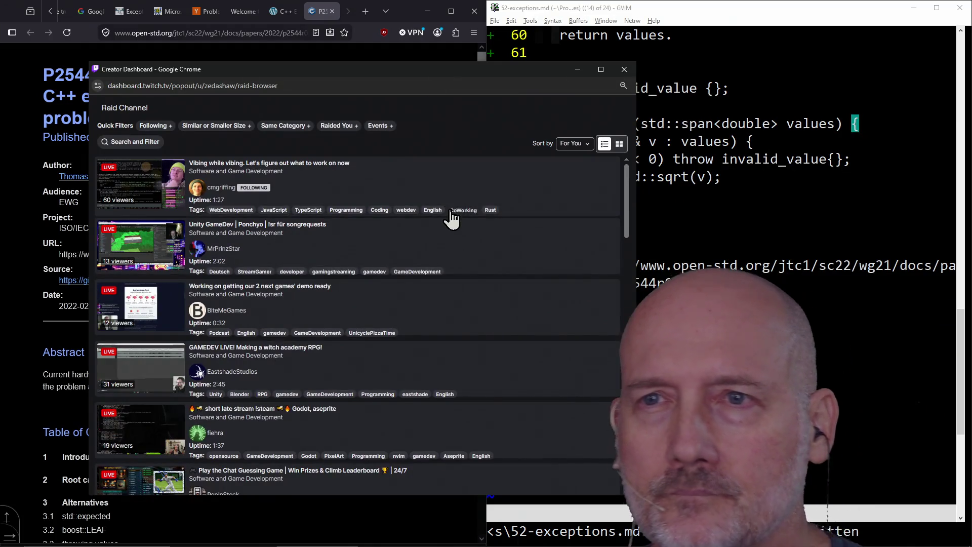
click(329, 133)
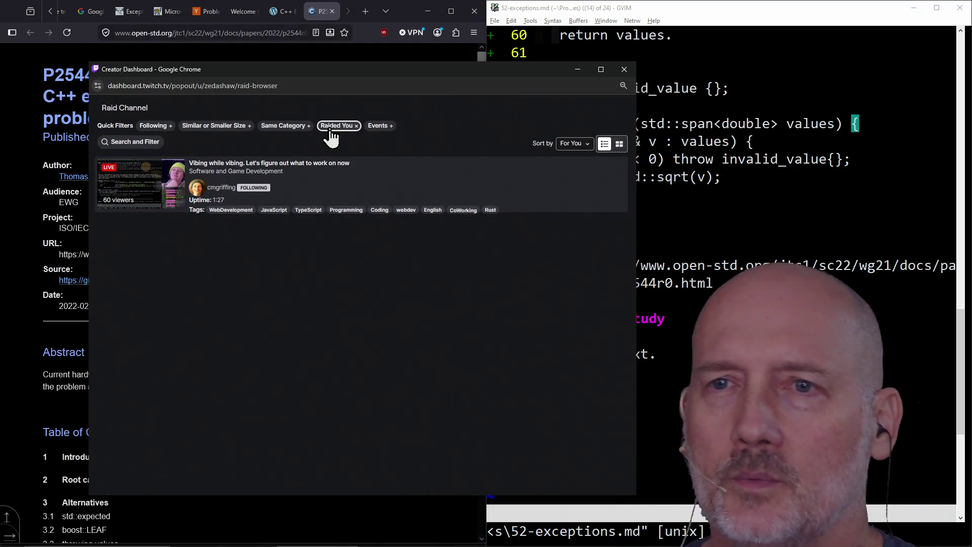
click(132, 197)
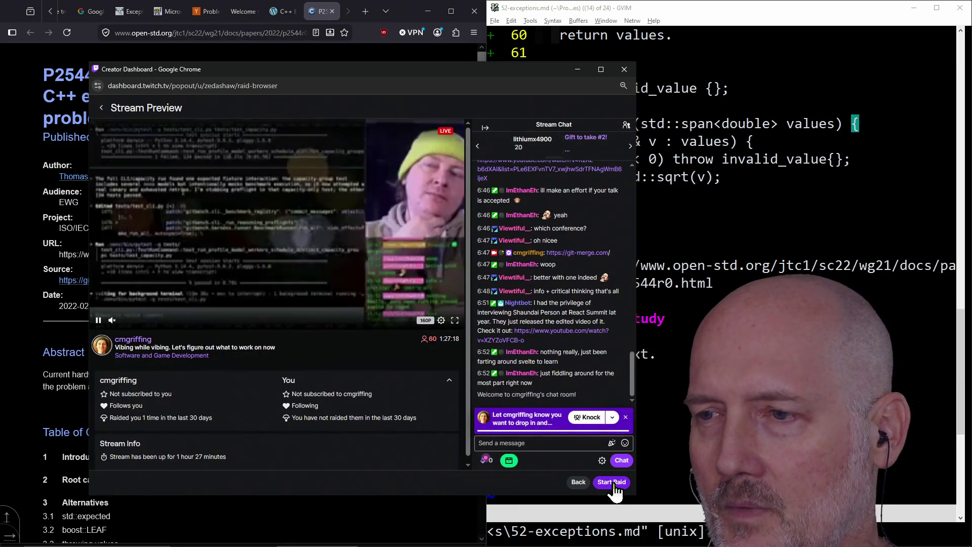
click(617, 483)
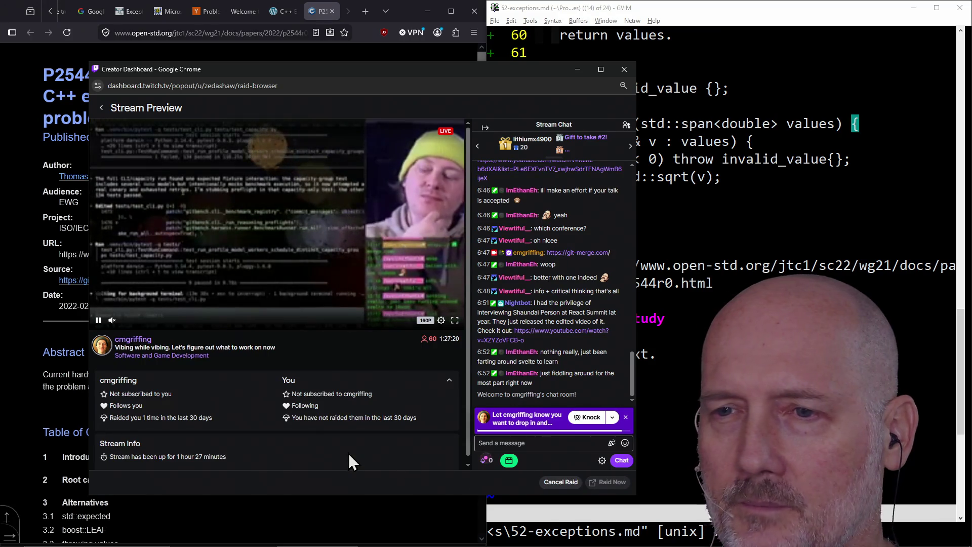